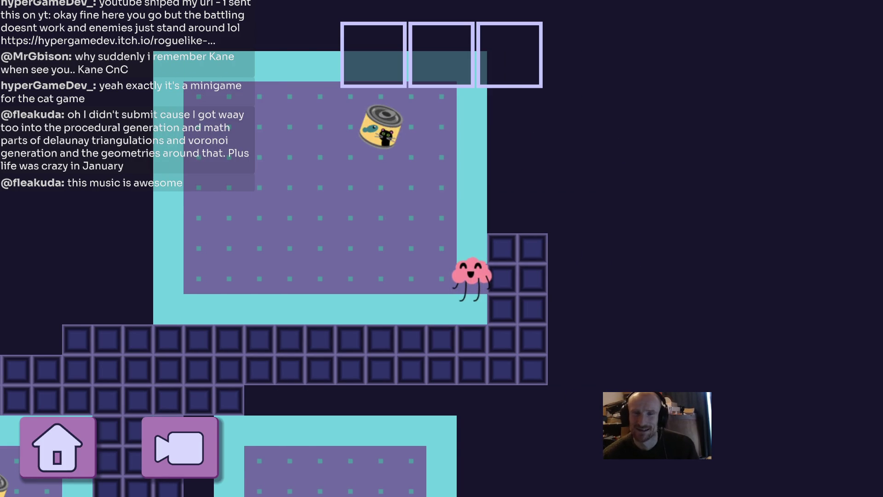
Step: Walk the pink creature through the wall opening and down-left along the corridor, then exit fullscreen
{"action": "key", "text": "Right"}
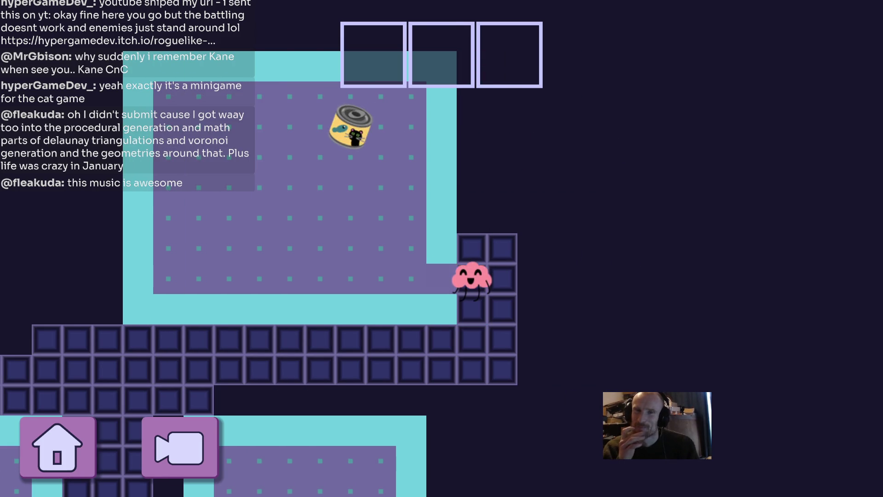
{"action": "key", "text": "Down"}
{"action": "key", "text": "Down"}
{"action": "key", "text": "Left"}
{"action": "key", "text": "Left"}
{"action": "key", "text": "Left"}
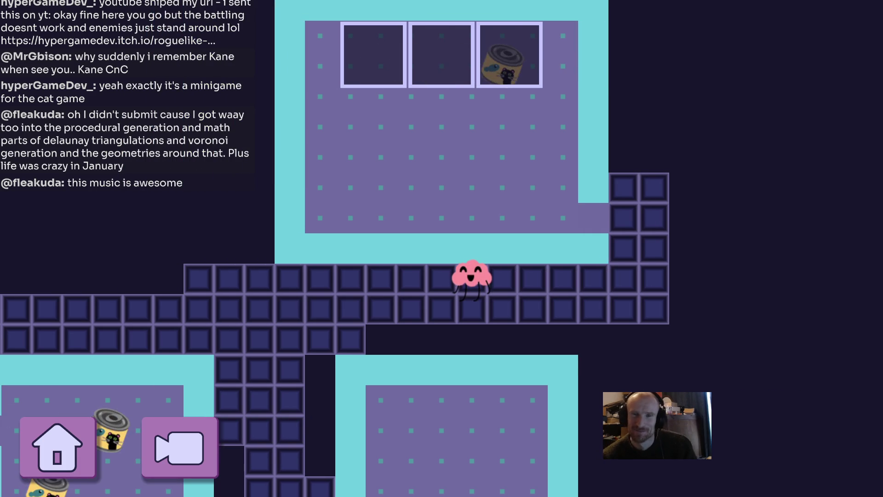
{"action": "key", "text": "Down"}
{"action": "key", "text": "Left"}
{"action": "key", "text": "Left"}
{"action": "key", "text": "Left"}
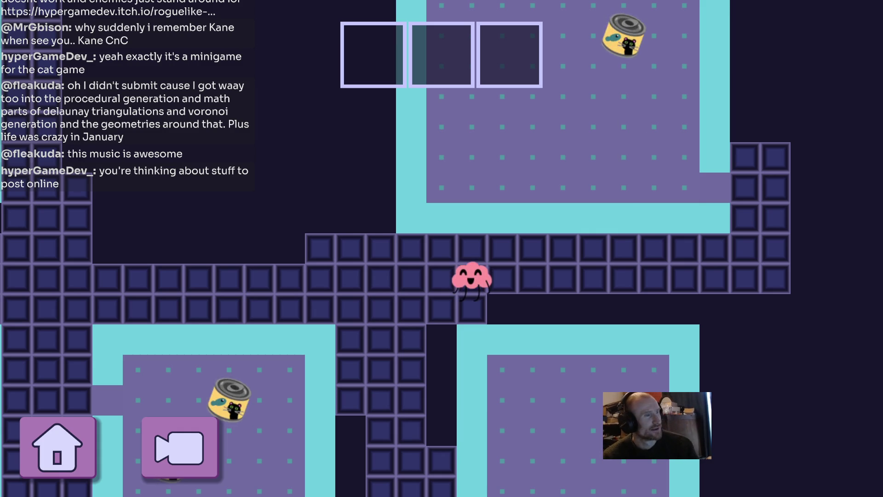
{"action": "key", "text": "Escape"}
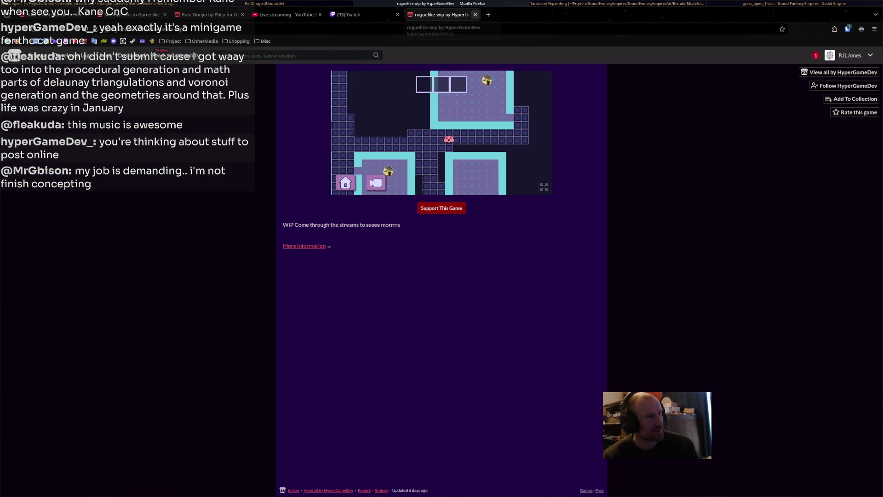
Step: Close the game tab and launch roguelike-wip from the raider's chat link to its platform menu
{"action": "middle_click", "coordinate": [414, 14]}
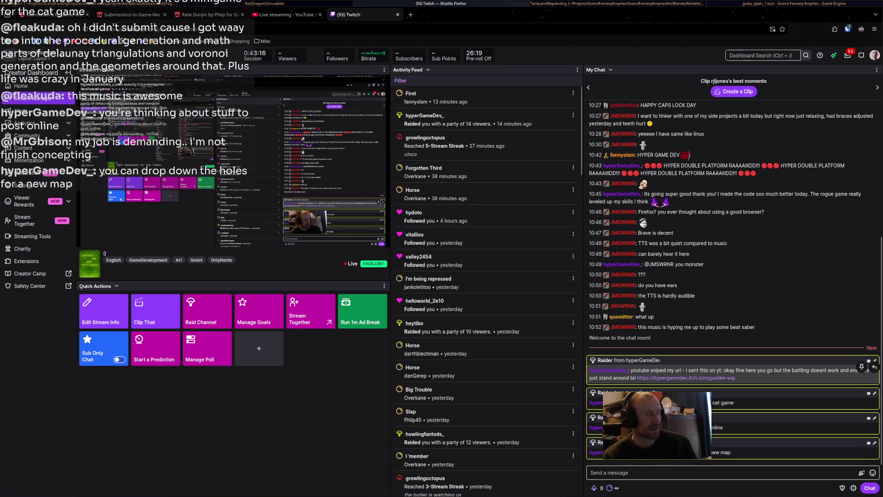
{"action": "left_click", "coordinate": [685, 378]}
{"action": "left_click", "coordinate": [442, 133]}
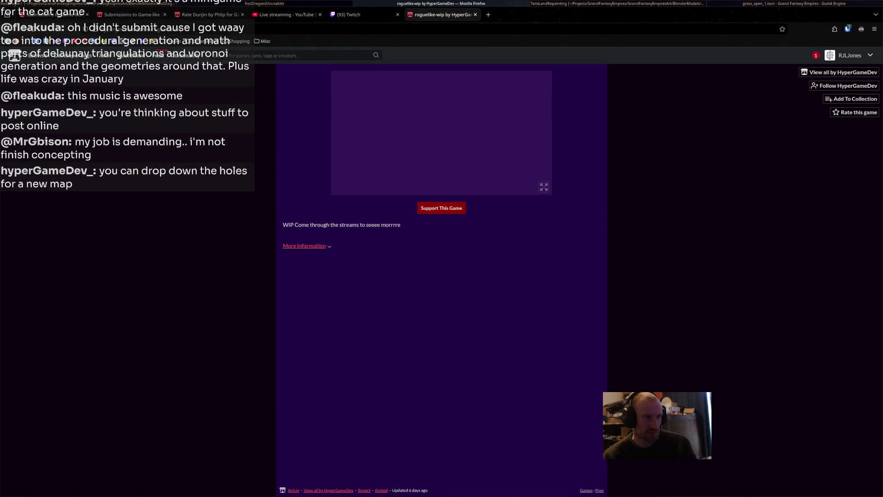
{"action": "left_click", "coordinate": [442, 131]}
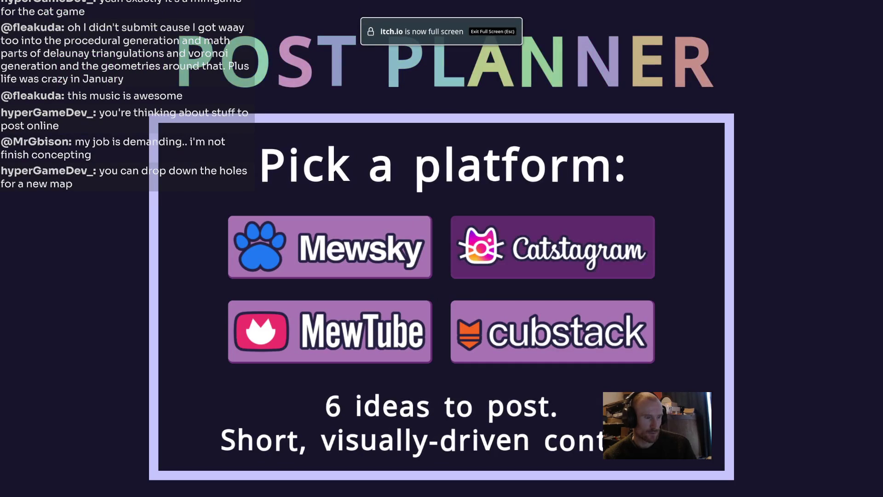
Step: Choose a platform and move the creature around the first catfood can
{"action": "left_click", "coordinate": [329, 332]}
{"action": "key", "text": "Down"}
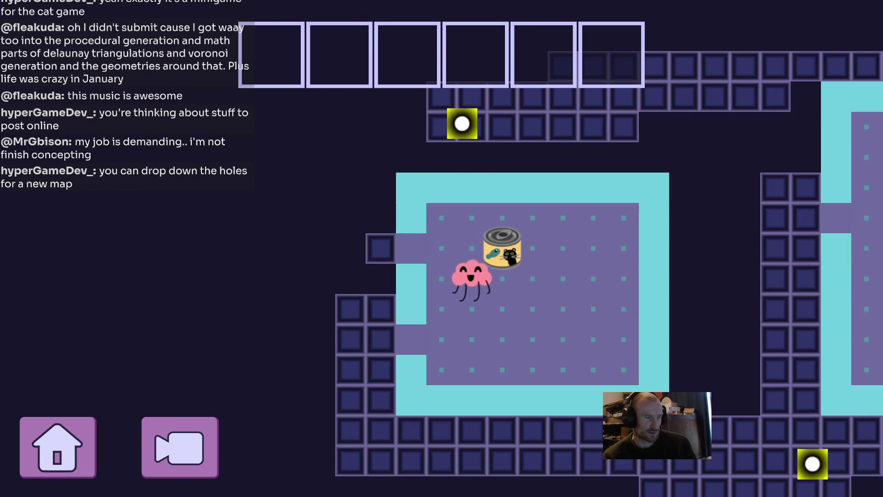
{"action": "key", "text": "Up"}
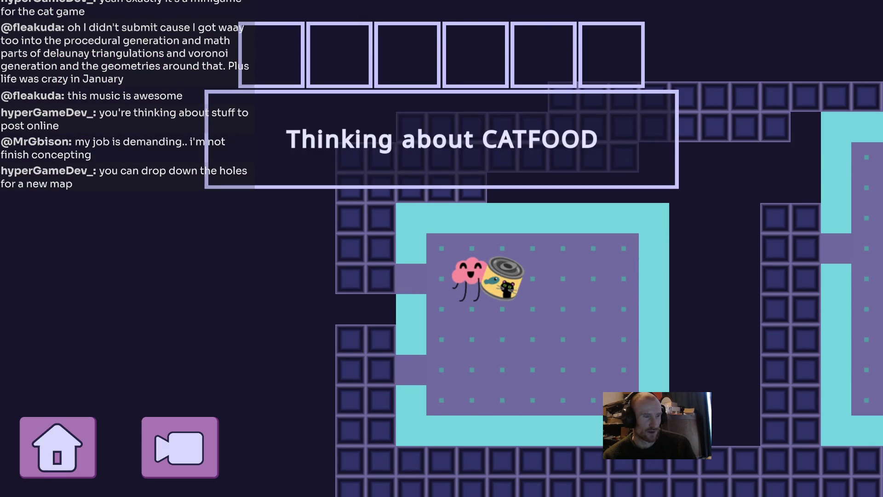
{"action": "key", "text": "Left"}
{"action": "key", "text": "Left"}
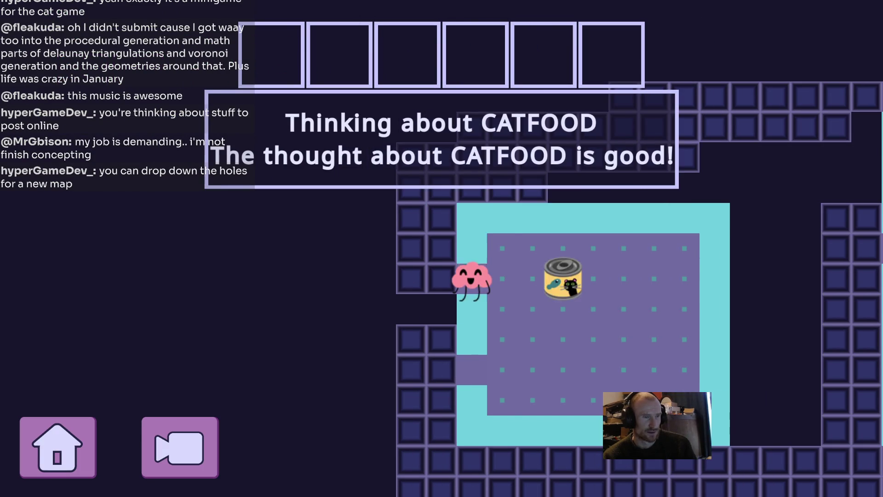
{"action": "key", "text": "Left"}
{"action": "key", "text": "Up"}
{"action": "key", "text": "Up"}
Step: Walk right along the upper corridor and drop into the black hole for a new map
{"action": "key", "text": "Up"}
{"action": "key", "text": "Up"}
{"action": "key", "text": "Right"}
{"action": "key", "text": "Right"}
{"action": "key", "text": "Right"}
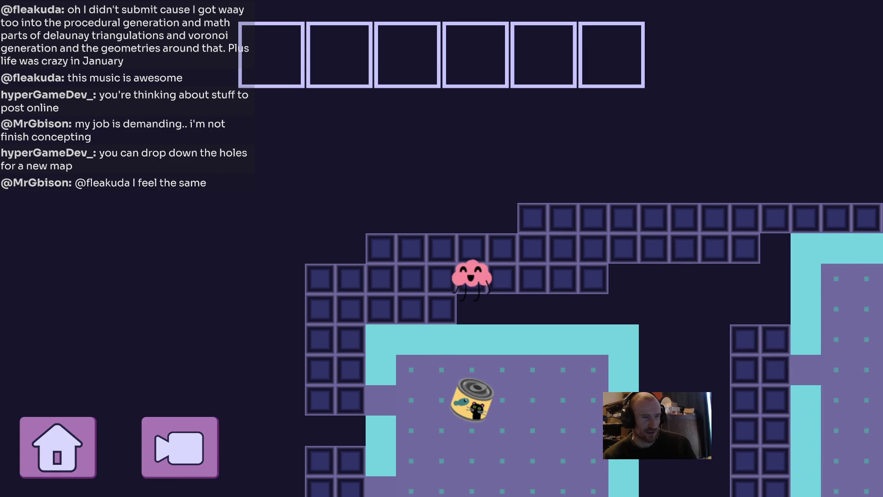
{"action": "key", "text": "Right"}
{"action": "key", "text": "Right"}
{"action": "key", "text": "Up"}
{"action": "key", "text": "Up"}
{"action": "key", "text": "Right"}
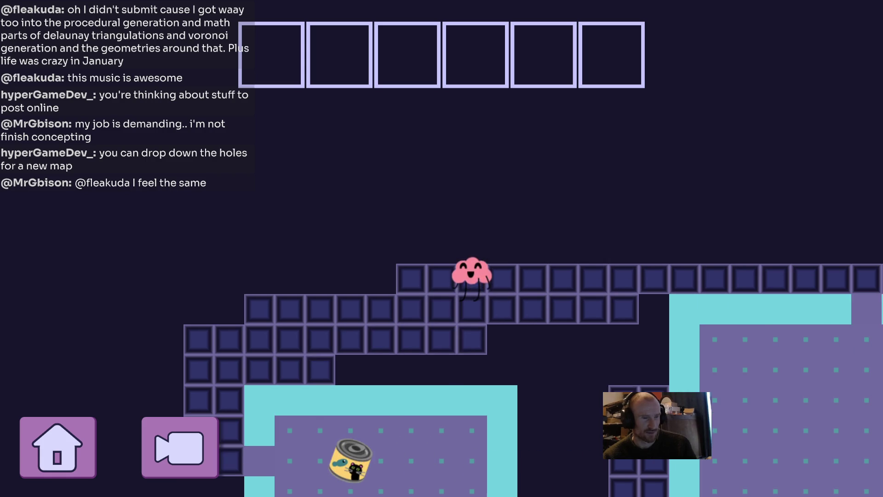
{"action": "key", "text": "Right"}
{"action": "key", "text": "Right"}
{"action": "key", "text": "Right"}
{"action": "key", "text": "Right"}
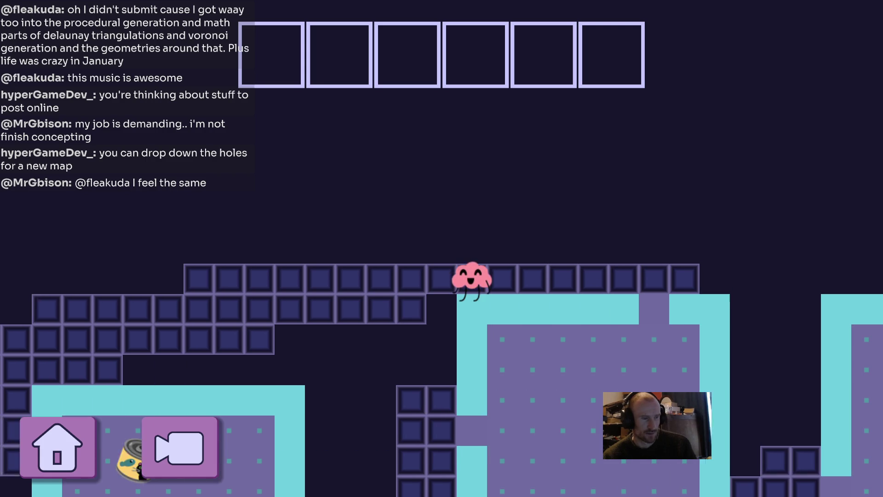
{"action": "key", "text": "Down"}
{"action": "key", "text": "Down"}
{"action": "key", "text": "Down"}
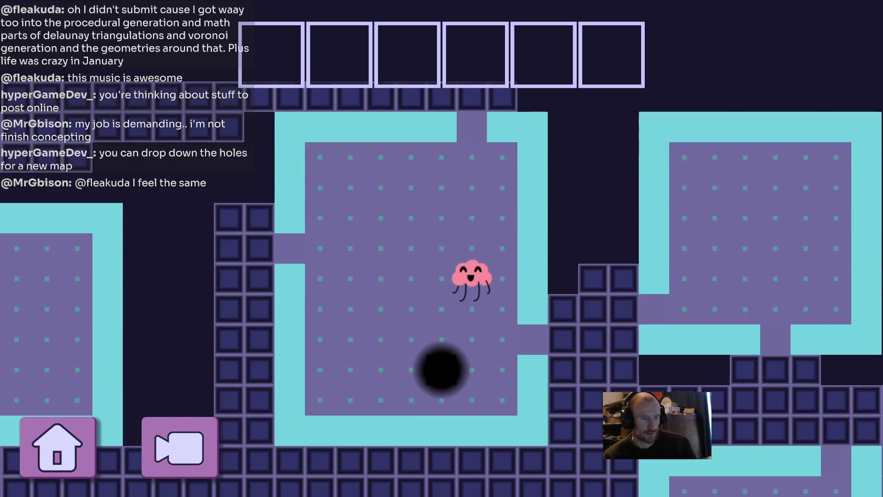
{"action": "key", "text": "Left"}
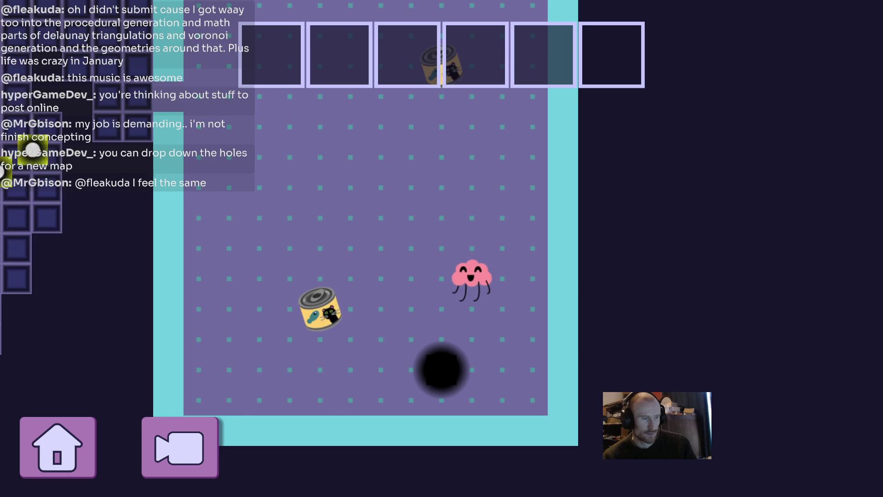
Step: Move up-left past the catfood can and through the gap in the cyan wall
{"action": "key", "text": "Left"}
{"action": "key", "text": "Left"}
{"action": "key", "text": "Up"}
{"action": "key", "text": "Up"}
{"action": "key", "text": "Up"}
{"action": "key", "text": "Up"}
{"action": "key", "text": "Up"}
{"action": "key", "text": "Up"}
{"action": "key", "text": "Up"}
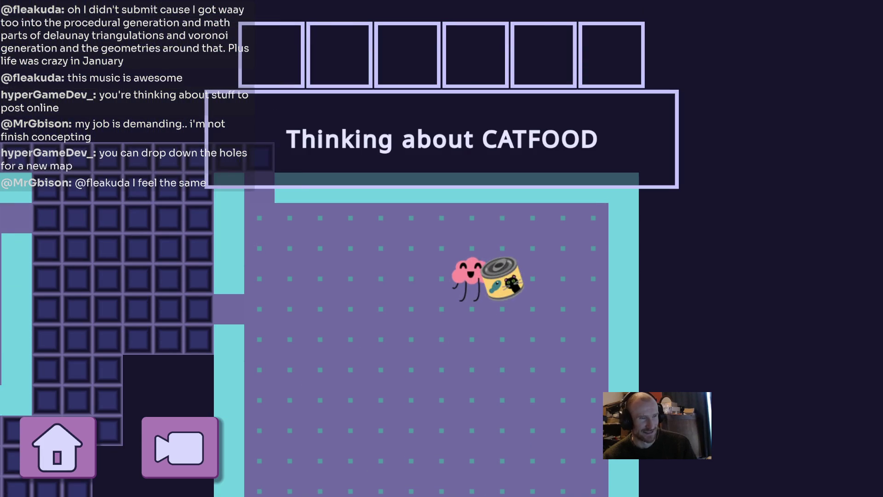
{"action": "key", "text": "Left"}
{"action": "key", "text": "Left"}
{"action": "key", "text": "Left"}
{"action": "key", "text": "Left"}
{"action": "key", "text": "Left"}
{"action": "key", "text": "Left"}
{"action": "key", "text": "Left"}
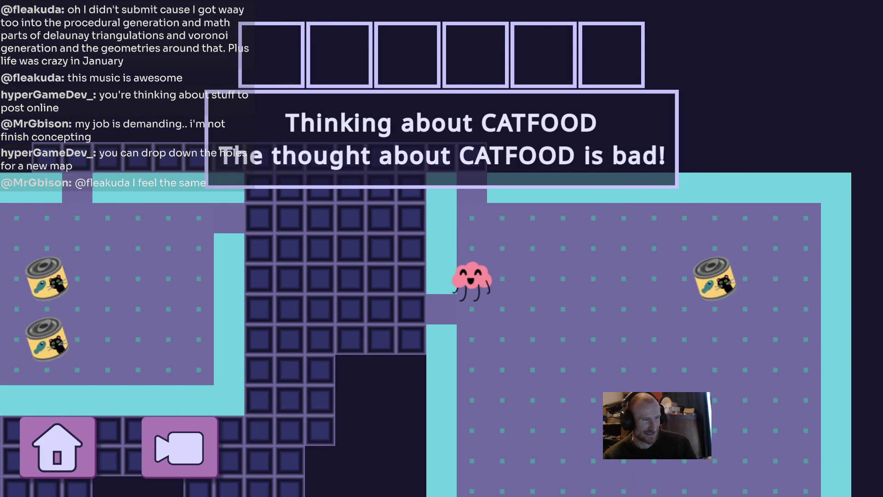
{"action": "key", "text": "Down"}
{"action": "key", "text": "Left"}
{"action": "key", "text": "Left"}
{"action": "key", "text": "Left"}
{"action": "key", "text": "Left"}
{"action": "key", "text": "Left"}
{"action": "key", "text": "Up"}
{"action": "key", "text": "Up"}
{"action": "key", "text": "Up"}
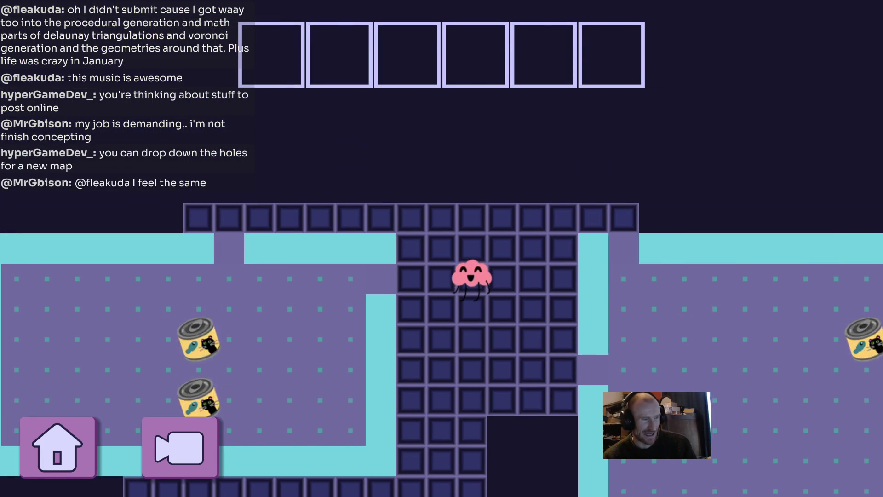
Step: Weave down through the dark tiles into the purple room, then exit fullscreen
{"action": "key", "text": "Left"}
{"action": "key", "text": "Left"}
{"action": "key", "text": "Left"}
{"action": "key", "text": "Left"}
{"action": "key", "text": "Left"}
{"action": "key", "text": "Left"}
{"action": "key", "text": "Left"}
{"action": "key", "text": "Left"}
{"action": "key", "text": "Right"}
{"action": "key", "text": "Right"}
{"action": "key", "text": "Right"}
{"action": "key", "text": "Right"}
{"action": "key", "text": "Right"}
{"action": "key", "text": "Right"}
{"action": "key", "text": "Right"}
{"action": "key", "text": "Down"}
{"action": "key", "text": "Down"}
{"action": "key", "text": "Down"}
{"action": "key", "text": "Down"}
{"action": "key", "text": "Down"}
{"action": "key", "text": "Down"}
{"action": "key", "text": "Down"}
{"action": "key", "text": "Down"}
{"action": "key", "text": "Left"}
{"action": "key", "text": "Left"}
{"action": "key", "text": "Down"}
{"action": "key", "text": "Down"}
{"action": "key", "text": "Down"}
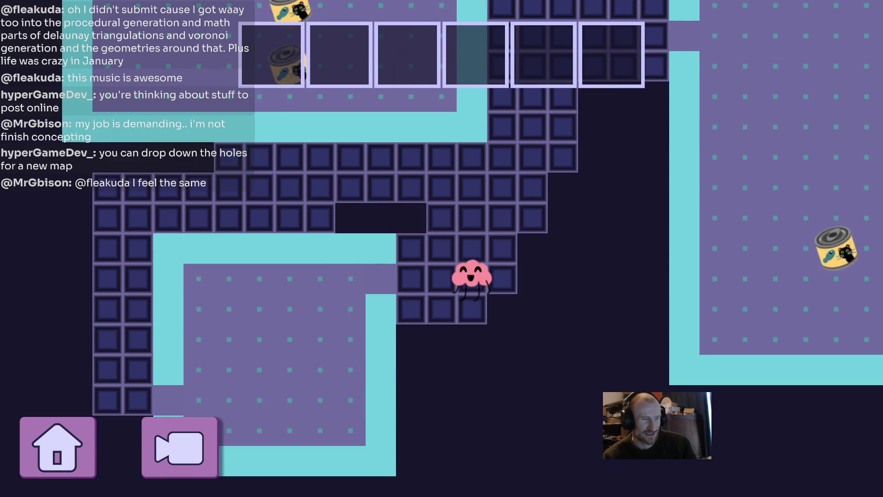
{"action": "key", "text": "Right"}
{"action": "key", "text": "Left"}
{"action": "key", "text": "Left"}
{"action": "key", "text": "Left"}
{"action": "key", "text": "Left"}
{"action": "key", "text": "Left"}
{"action": "key", "text": "Down"}
{"action": "key", "text": "Down"}
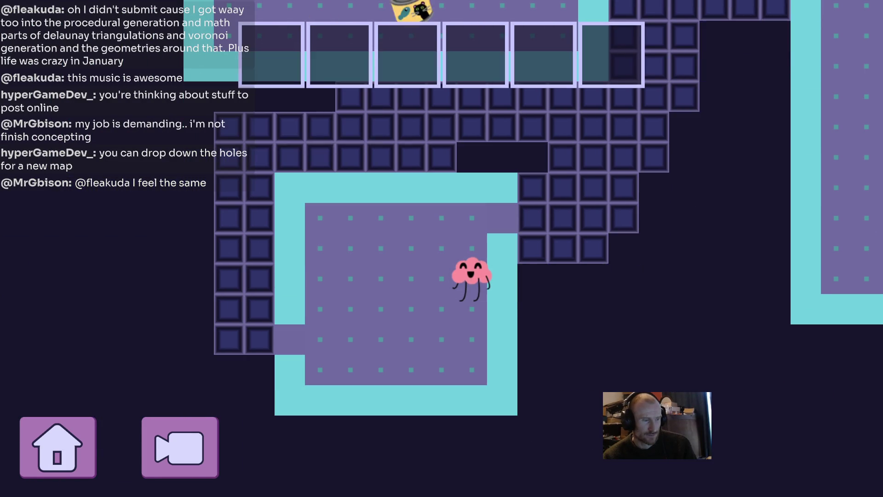
{"action": "key", "text": "Down"}
{"action": "key", "text": "Down"}
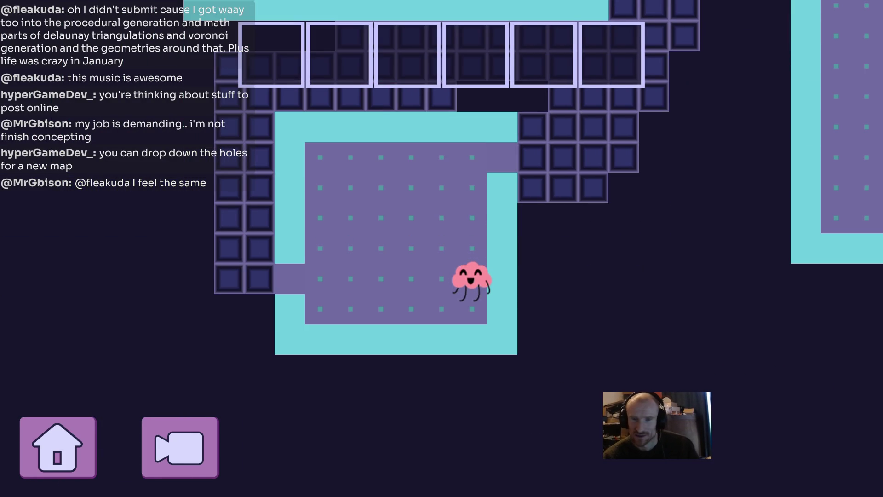
{"action": "key", "text": "Escape"}
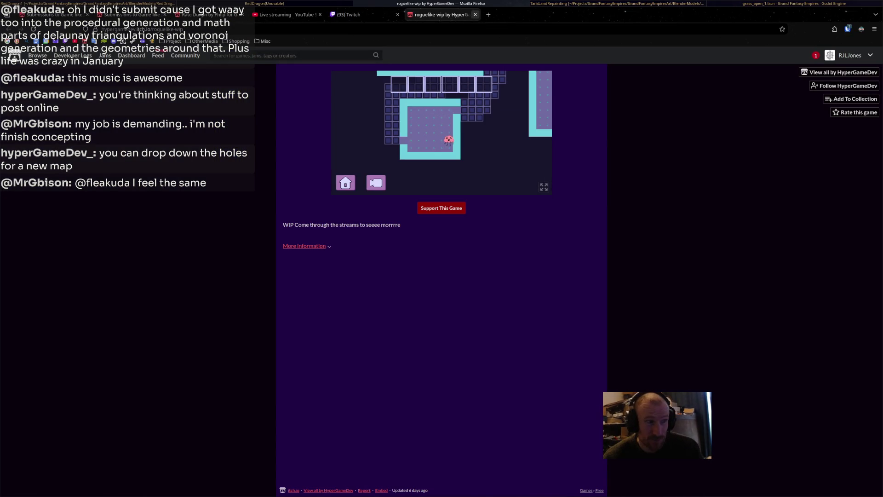
Step: Close the roguelike-wip tab and open Dunjin's itch.io page from its rating tab
{"action": "key", "text": "ctrl+w"}
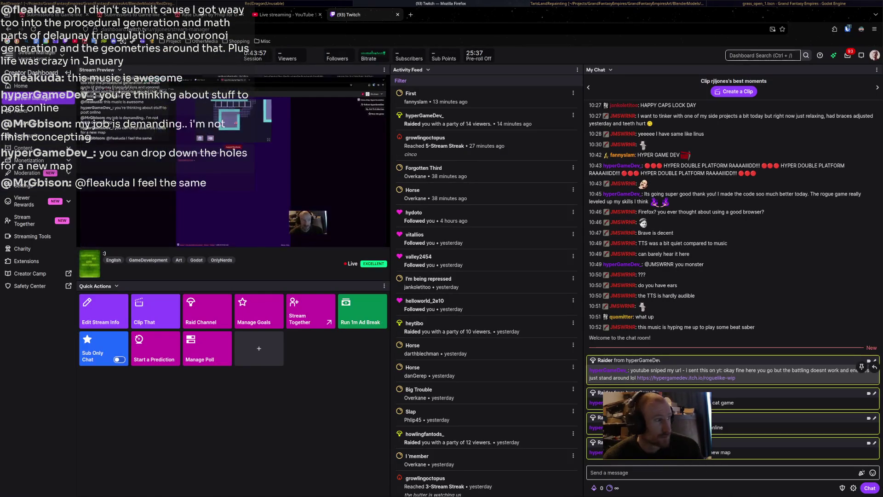
{"action": "key", "text": "ctrl+Page_Up"}
{"action": "key", "text": "ctrl+Page_Up"}
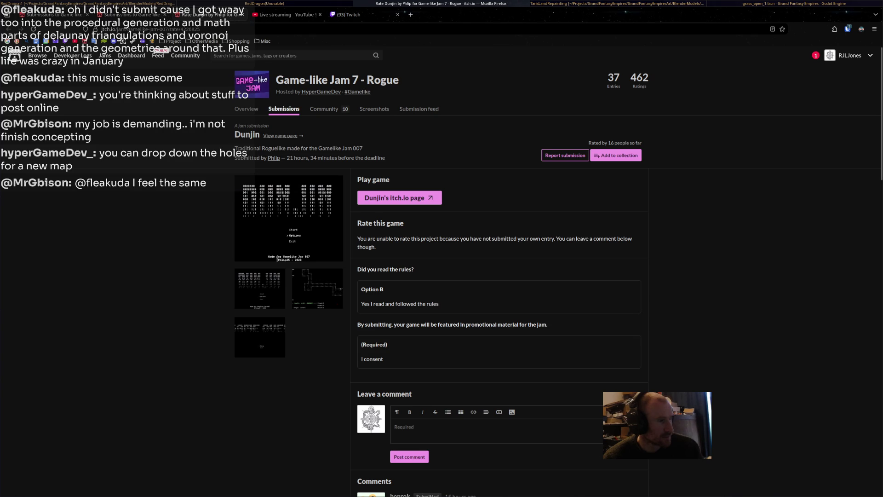
{"action": "left_click", "coordinate": [399, 197]}
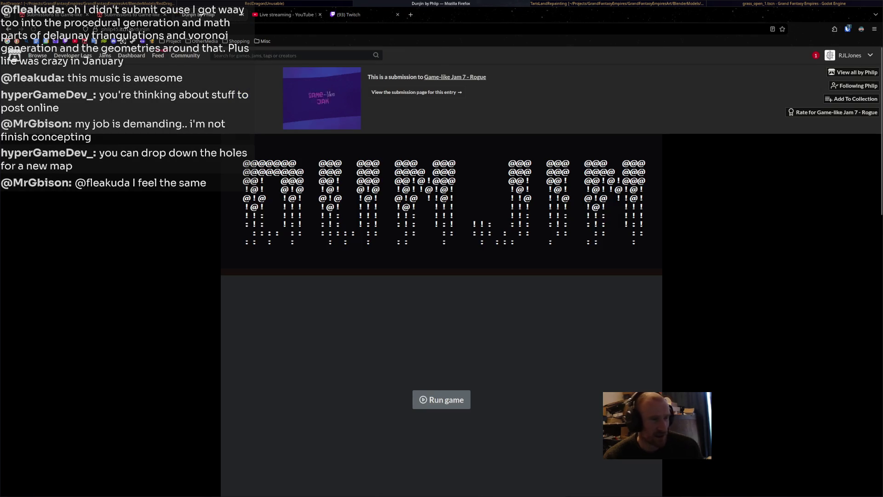
Step: Scroll down Dunjin's page to its Controls list
{"action": "scroll", "coordinate": [441, 276], "scroll_direction": "down", "scroll_amount": 3}
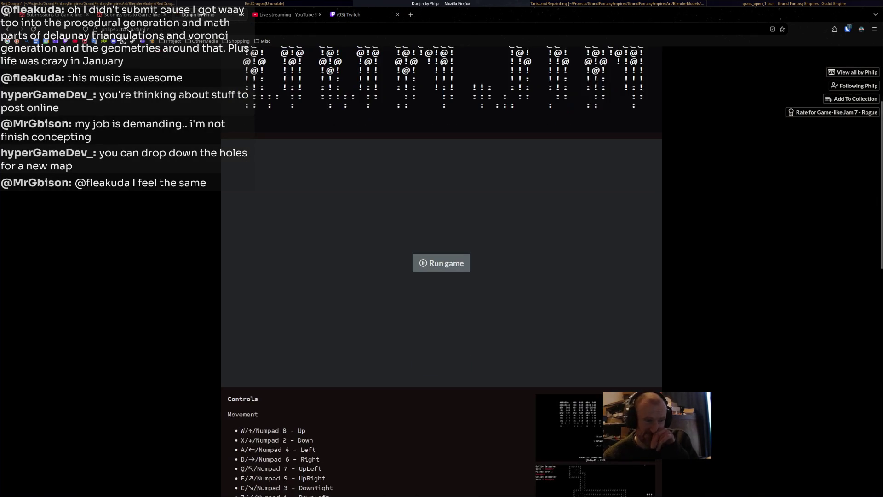
{"action": "scroll", "coordinate": [442, 276], "scroll_direction": "down", "scroll_amount": 3}
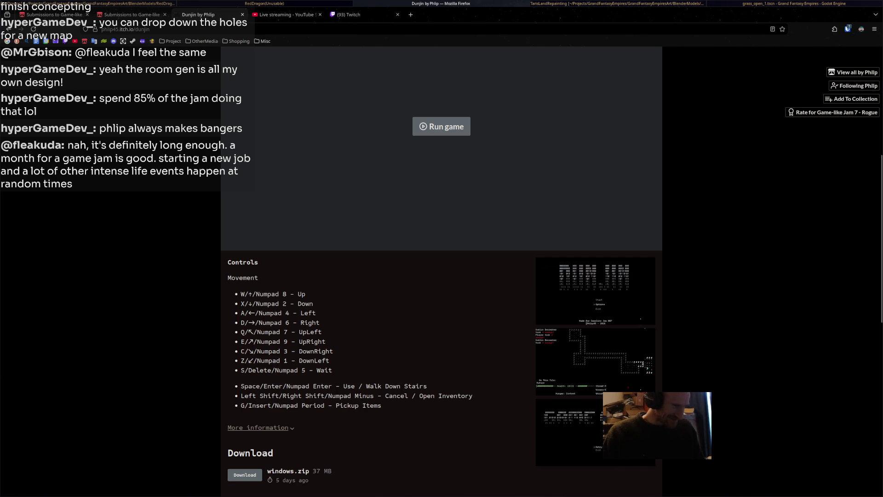
{"action": "scroll", "coordinate": [442, 276], "scroll_direction": "down", "scroll_amount": 2}
{"action": "scroll", "coordinate": [441, 276], "scroll_direction": "up", "scroll_amount": 2}
Step: Run Dunjin and play it fullscreen at its Start/Options/Exit title menu
{"action": "left_click", "coordinate": [442, 171]}
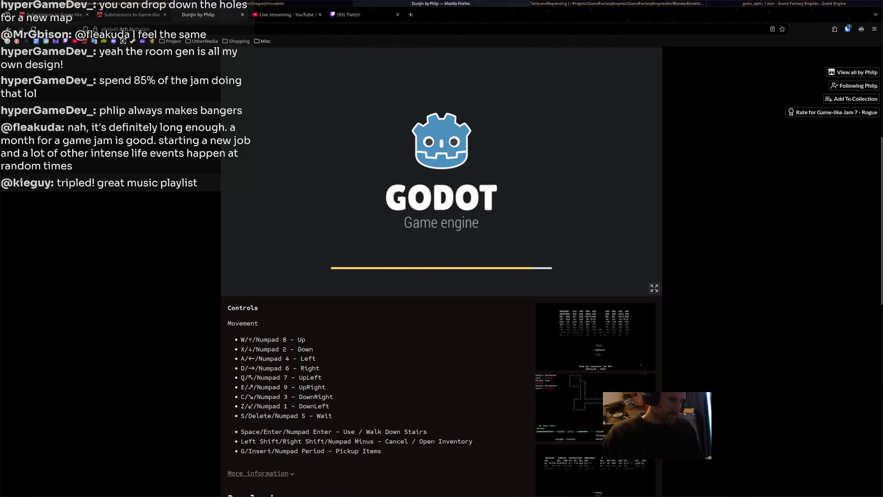
{"action": "left_click", "coordinate": [654, 288]}
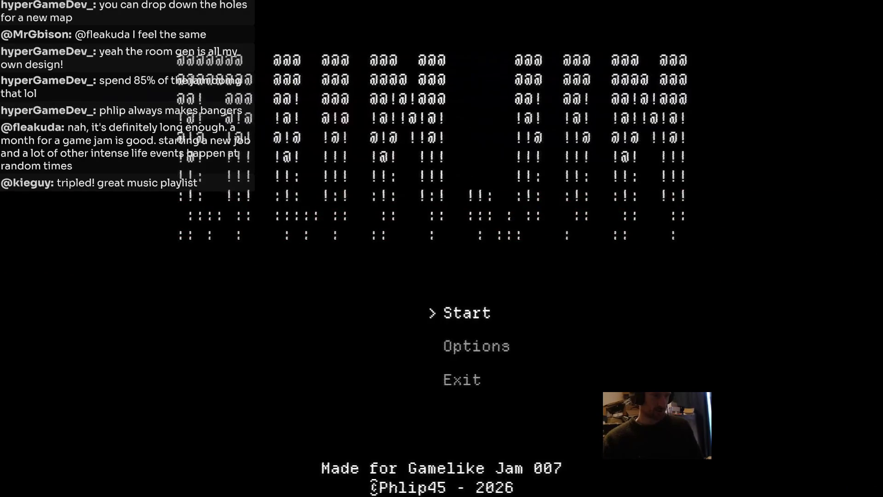
Step: Start a run, kill the goblin berserker, and step onto the Sword tile
{"action": "key", "text": "Return"}
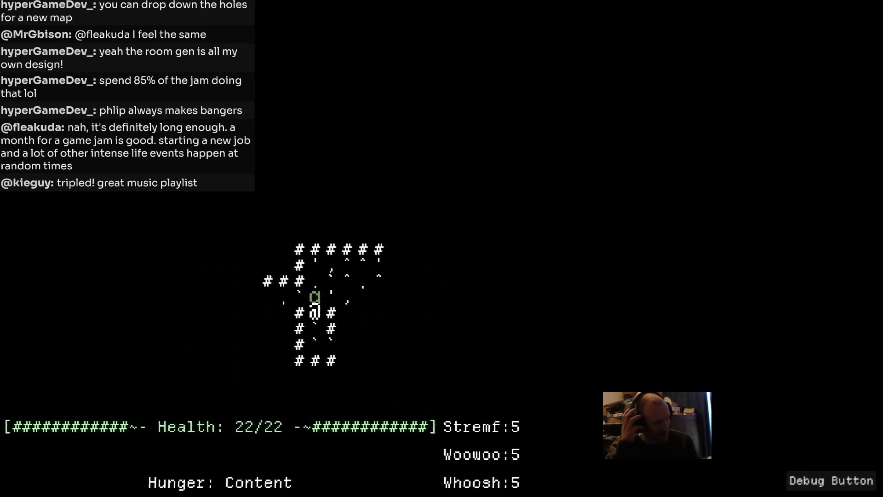
{"action": "key", "text": "Up"}
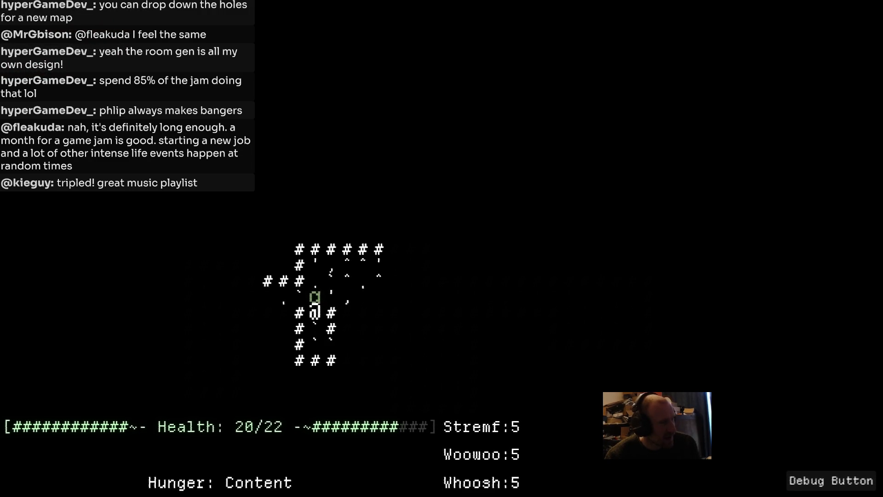
{"action": "key", "text": "Up"}
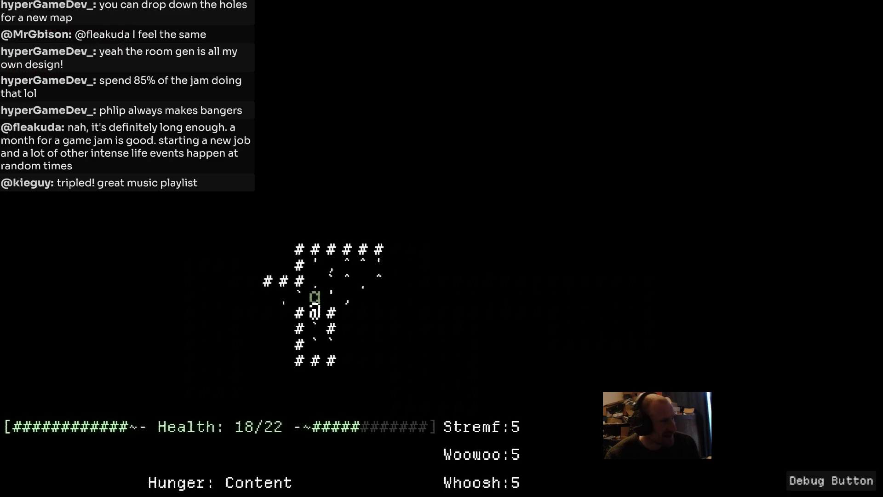
{"action": "key", "text": "Up"}
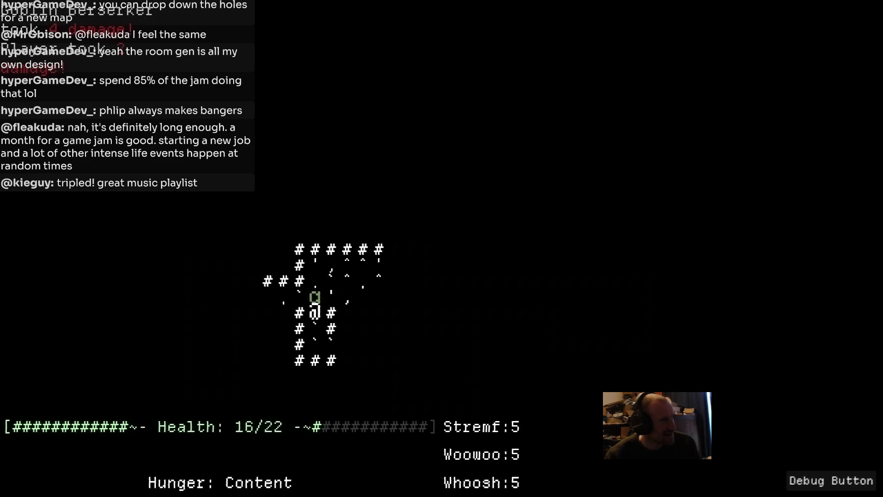
{"action": "key", "text": "Up"}
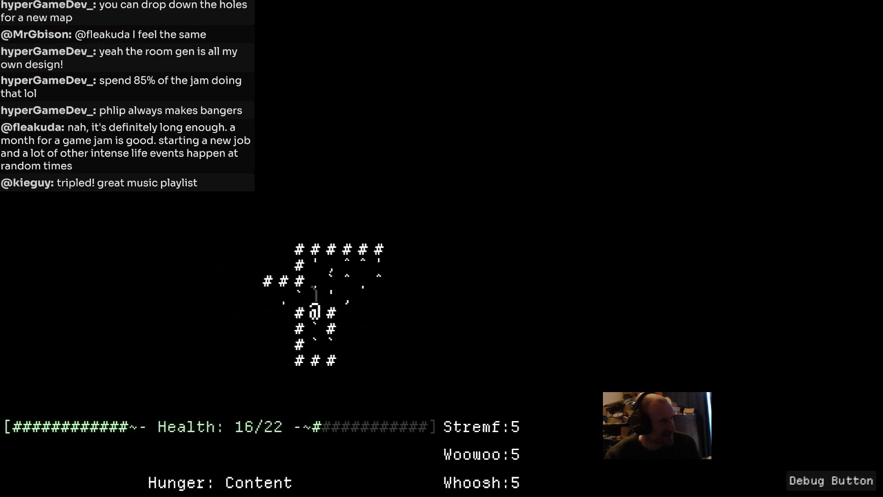
{"action": "key", "text": "Up"}
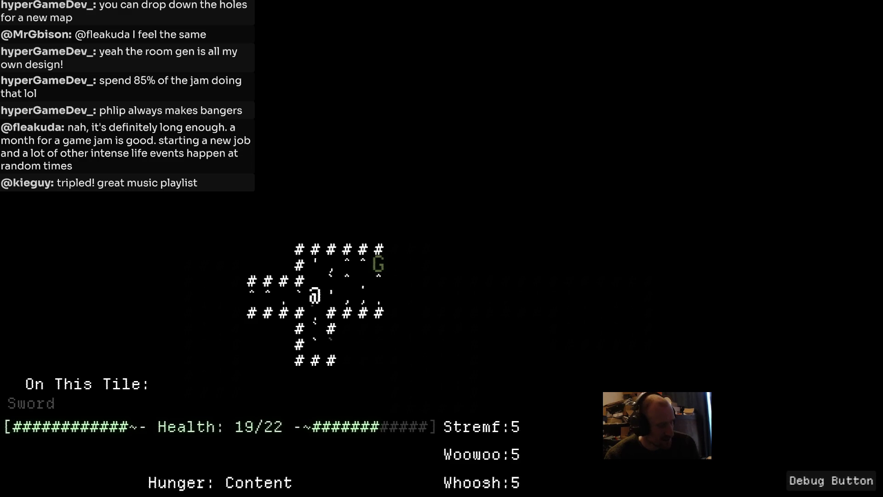
Step: Move up beside the goblin warlord and attack it until the character dies
{"action": "key", "text": "Right"}
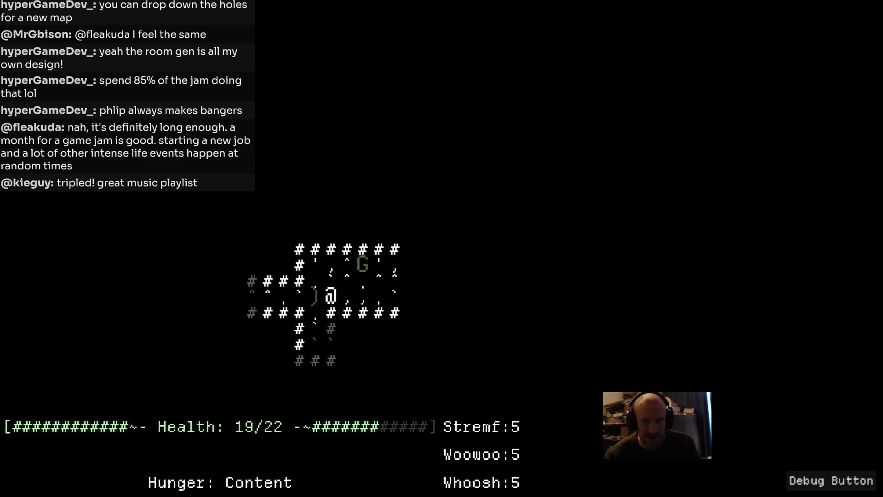
{"action": "key", "text": "Up"}
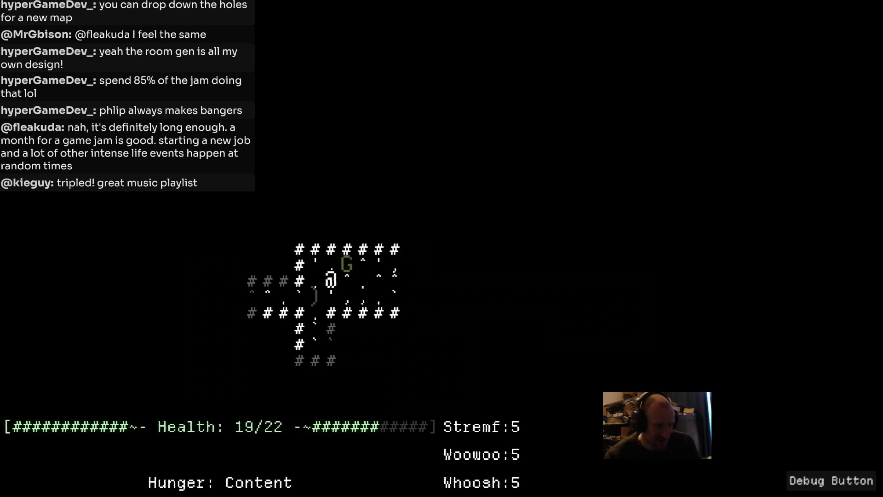
{"action": "key", "text": "KP_9"}
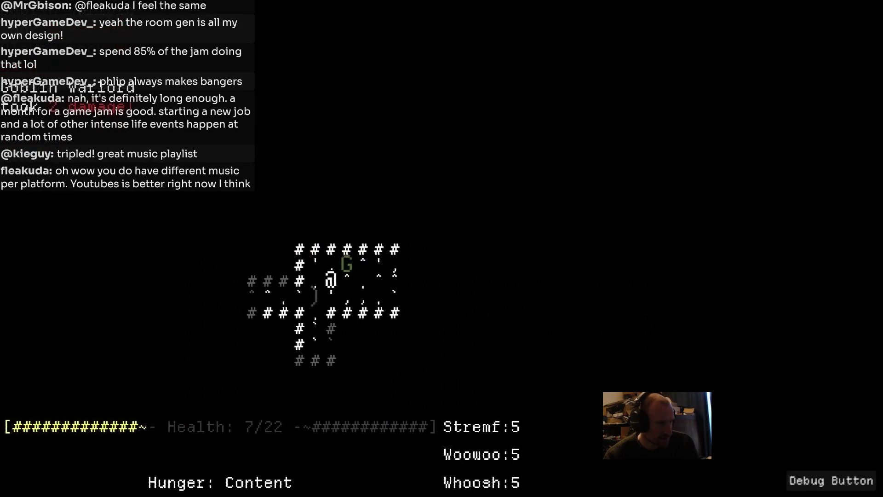
{"action": "key", "text": "KP_9"}
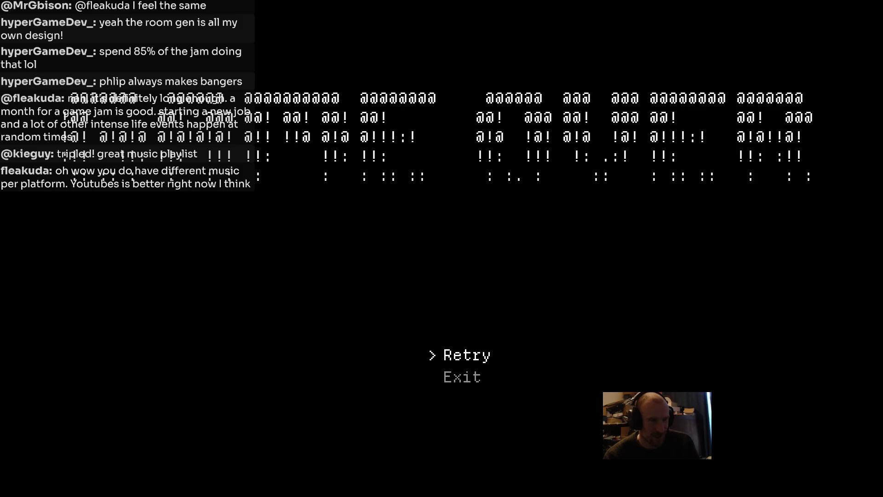
Step: Retry in a new dungeon and walk left along the corridor
{"action": "key", "text": "Return"}
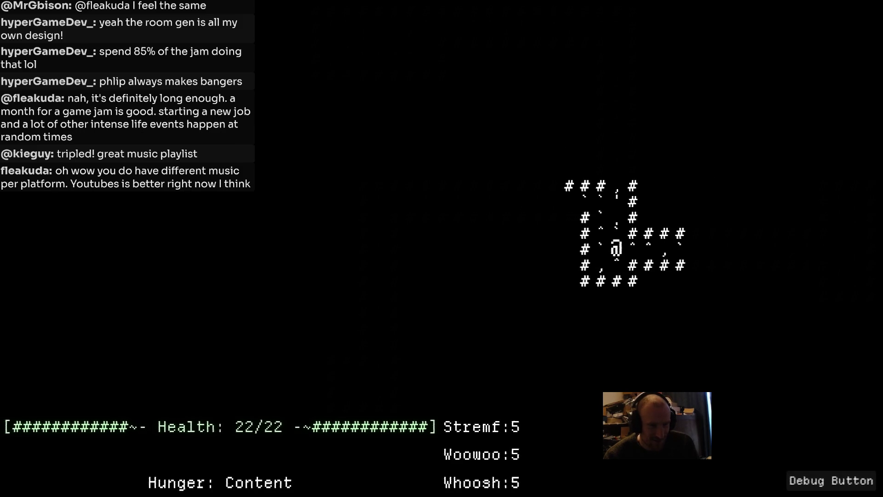
{"action": "key", "text": "Left"}
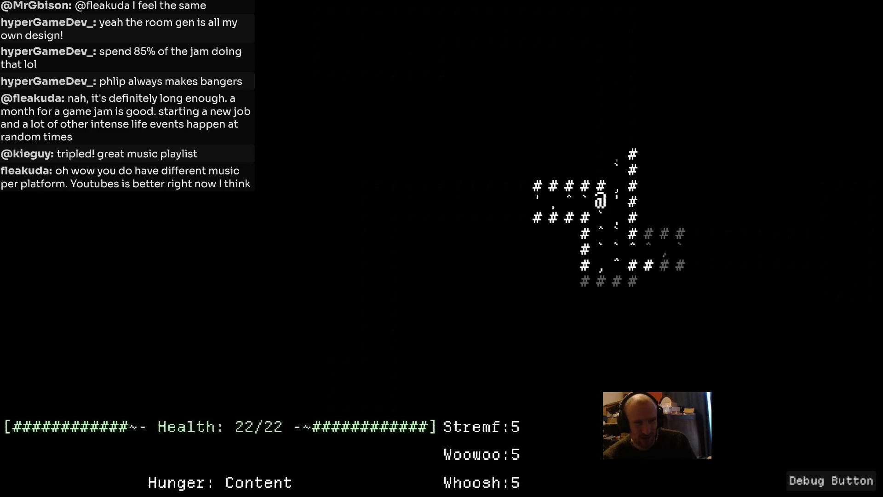
{"action": "key", "text": "Left"}
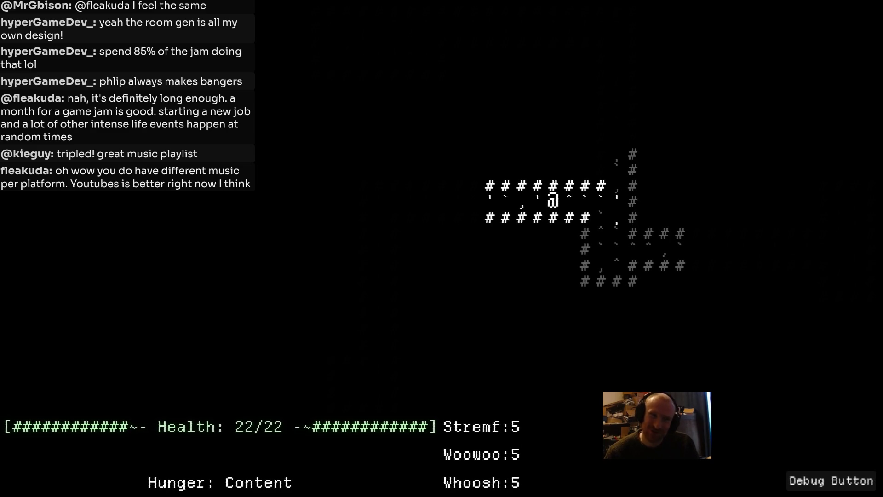
{"action": "key", "text": "Left"}
{"action": "key", "text": "Left"}
{"action": "key", "text": "Left"}
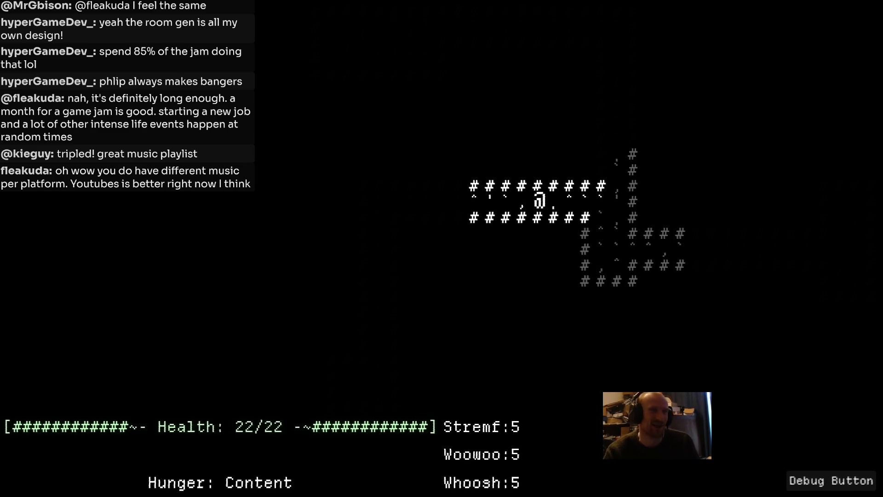
{"action": "key", "text": "Left"}
{"action": "key", "text": "Left"}
{"action": "key", "text": "Left"}
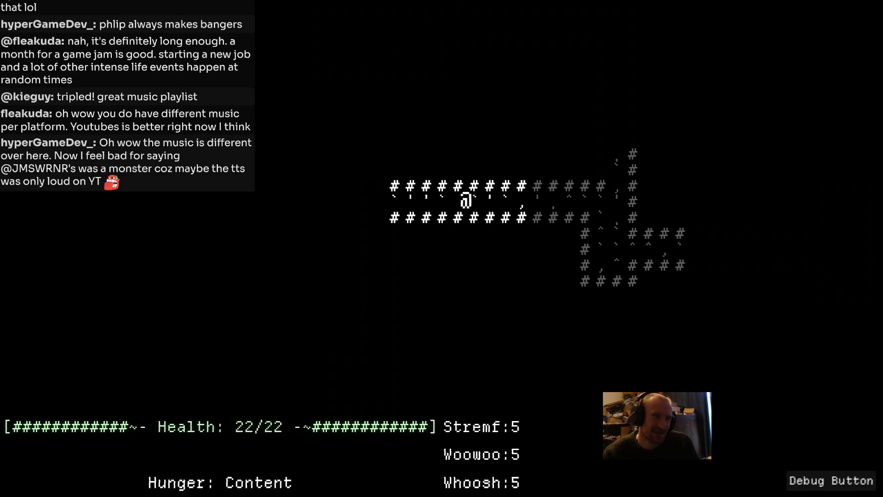
{"action": "key", "text": "Left"}
{"action": "key", "text": "Left"}
{"action": "key", "text": "Left"}
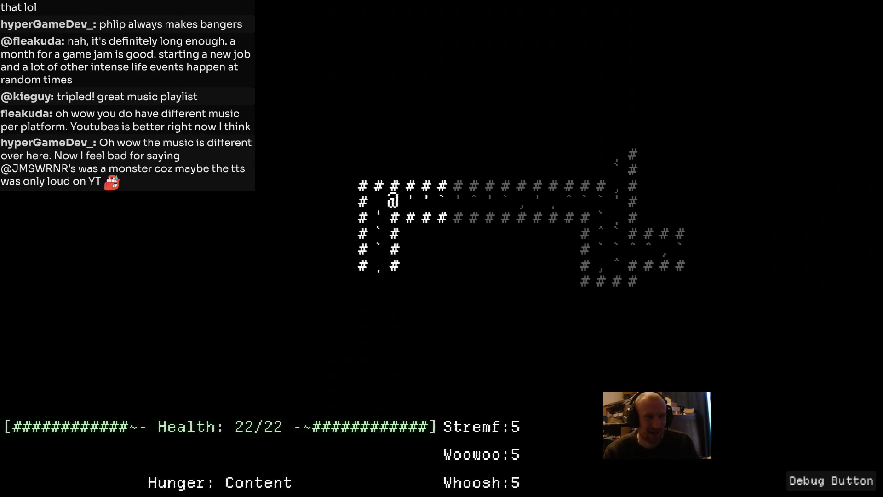
Step: Explore the left passage's small room, then return and head up toward the green stairs
{"action": "key", "text": "Down"}
{"action": "key", "text": "Down"}
{"action": "key", "text": "Down"}
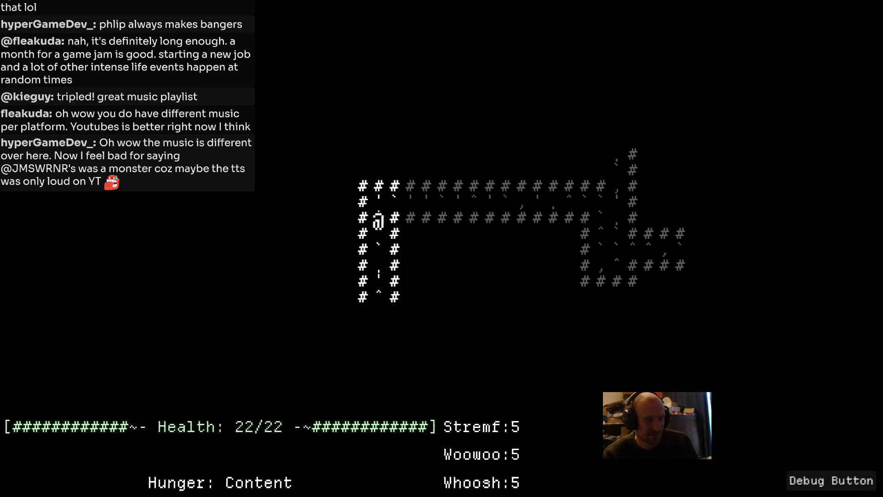
{"action": "key", "text": "Down"}
{"action": "key", "text": "Down"}
{"action": "key", "text": "Down"}
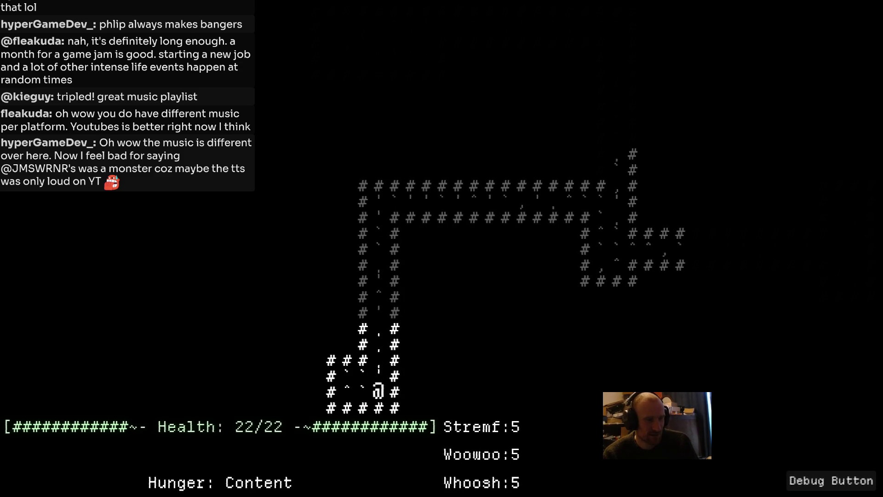
{"action": "key", "text": "Up"}
{"action": "key", "text": "Up"}
{"action": "key", "text": "Up"}
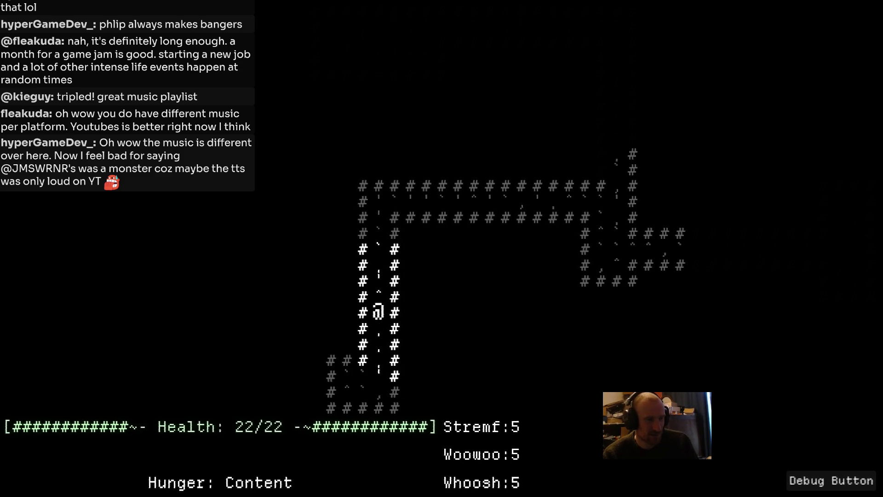
{"action": "key", "text": "Up"}
{"action": "key", "text": "Up"}
{"action": "key", "text": "Up"}
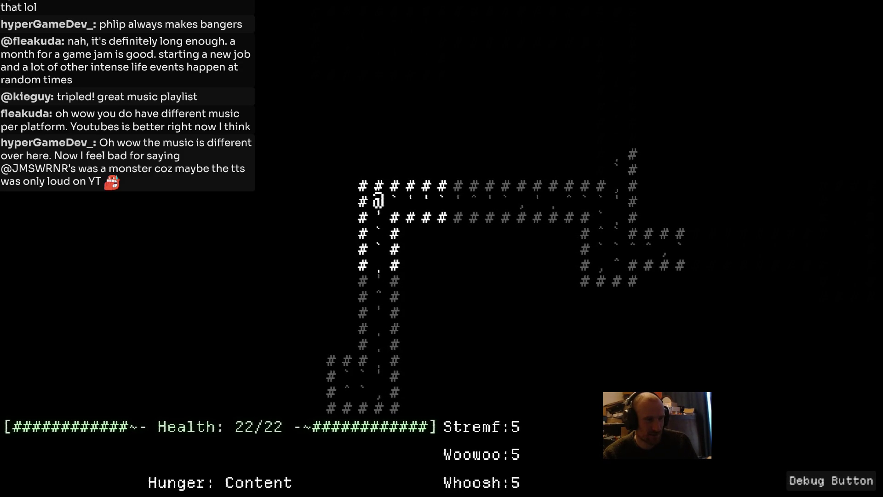
{"action": "key", "text": "Right"}
{"action": "key", "text": "Right"}
{"action": "key", "text": "Right"}
{"action": "key", "text": "Right"}
{"action": "key", "text": "Right"}
{"action": "key", "text": "Right"}
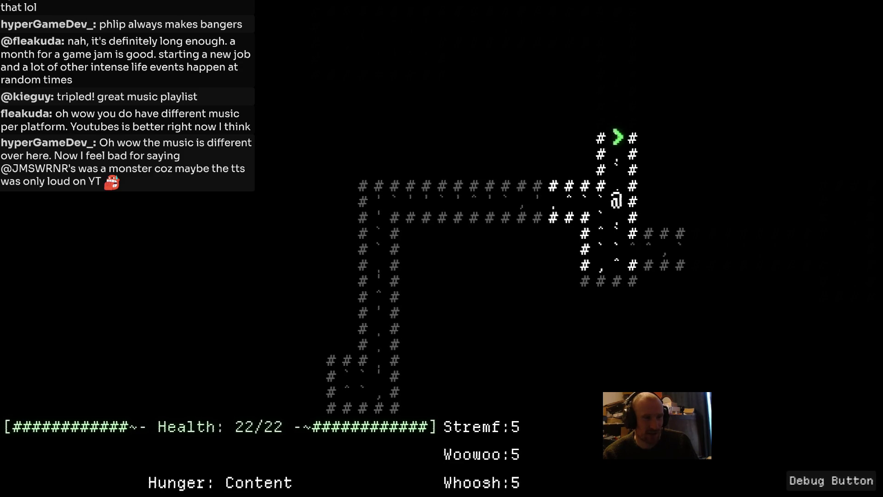
{"action": "key", "text": "Up"}
{"action": "key", "text": "Up"}
{"action": "key", "text": "Up"}
{"action": "key", "text": "Up"}
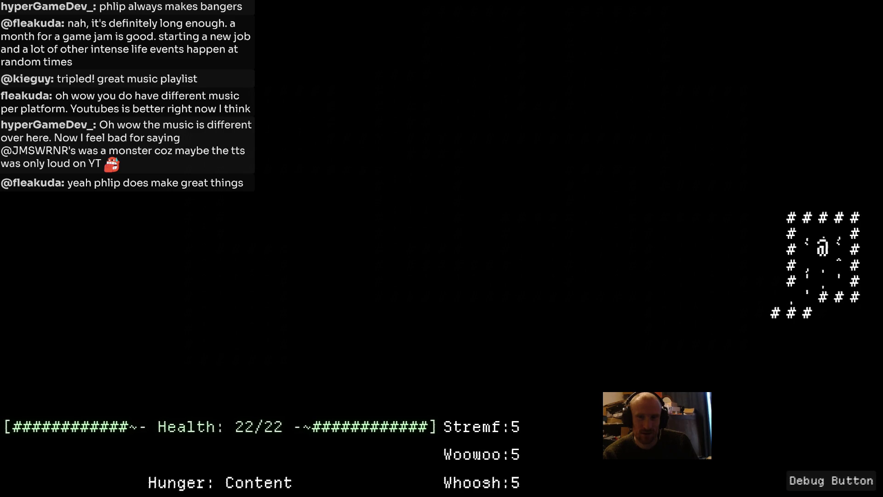
Step: Walk down and left into the new caret room toward the goblin
{"action": "key", "text": "Down"}
{"action": "key", "text": "Down"}
{"action": "key", "text": "Left"}
{"action": "key", "text": "Down"}
{"action": "key", "text": "Left"}
{"action": "key", "text": "Left"}
{"action": "key", "text": "Left"}
{"action": "key", "text": "Left"}
{"action": "key", "text": "Left"}
{"action": "key", "text": "Left"}
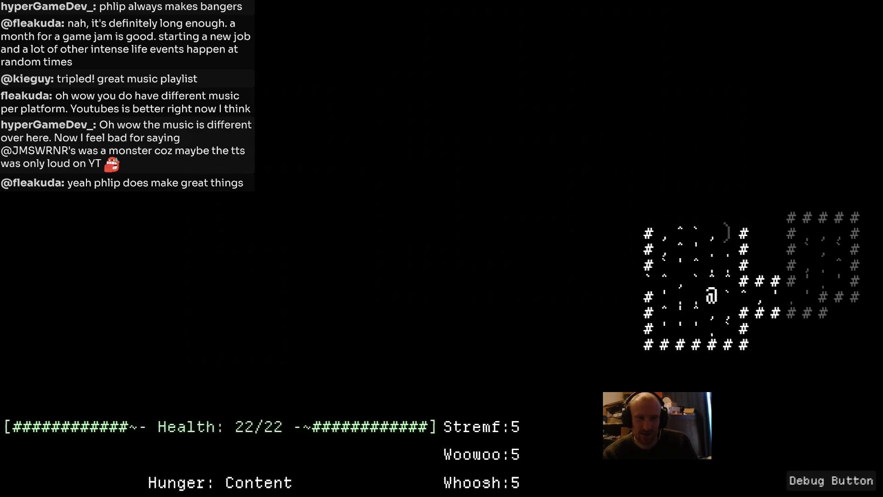
{"action": "key", "text": "Left"}
{"action": "key", "text": "Up"}
{"action": "key", "text": "Left"}
{"action": "key", "text": "Left"}
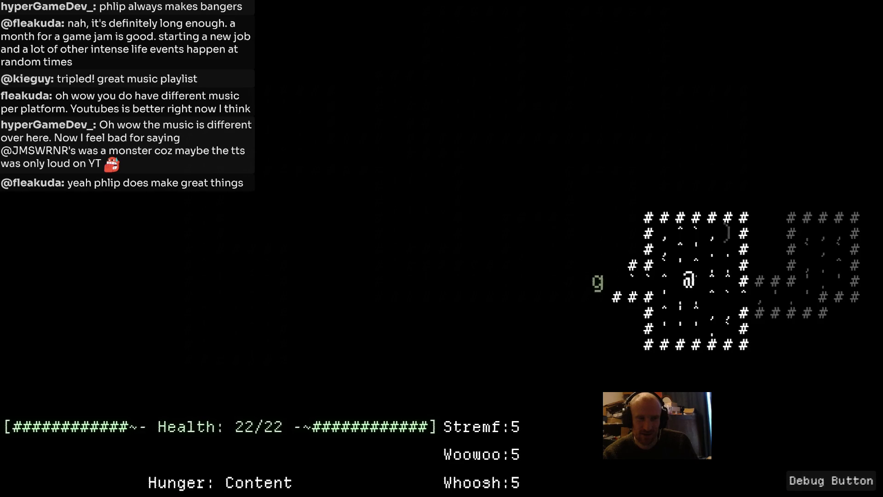
{"action": "key", "text": "Left"}
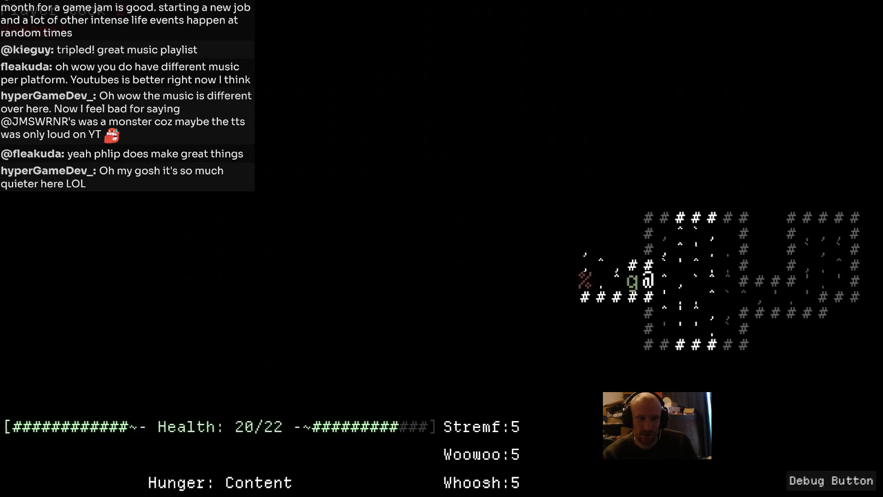
Step: Attack the goblin berserker three times until it dies
{"action": "key", "text": "Left"}
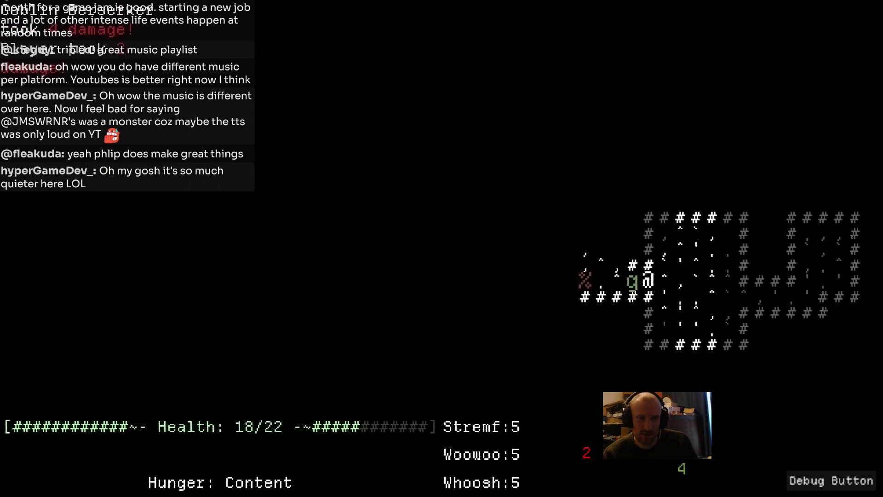
{"action": "key", "text": "Left"}
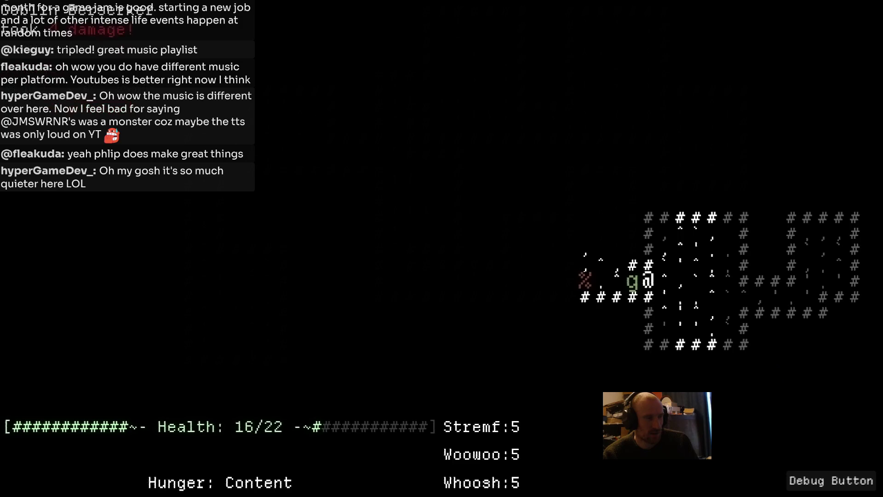
{"action": "key", "text": "Left"}
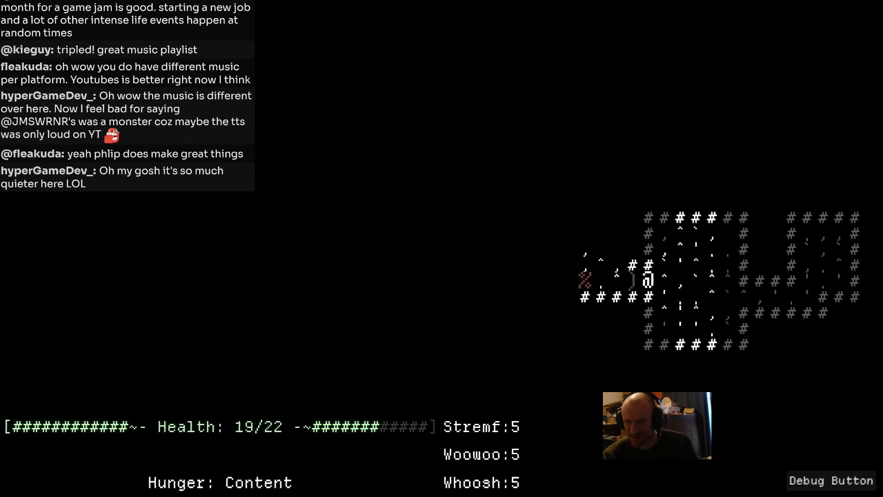
Step: Step over the dropped sword and ration, then bump-attack the Goblin Warlord repeatedly
{"action": "key", "text": "Left"}
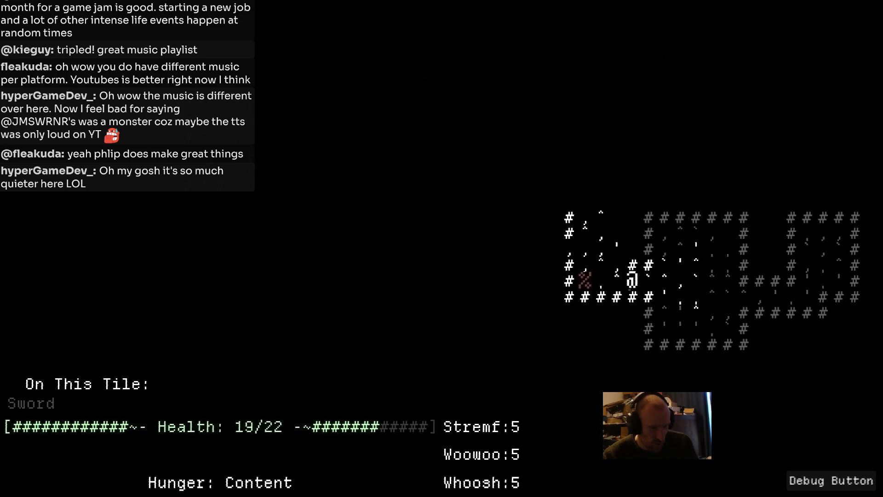
{"action": "key", "text": "Left"}
{"action": "key", "text": "Left"}
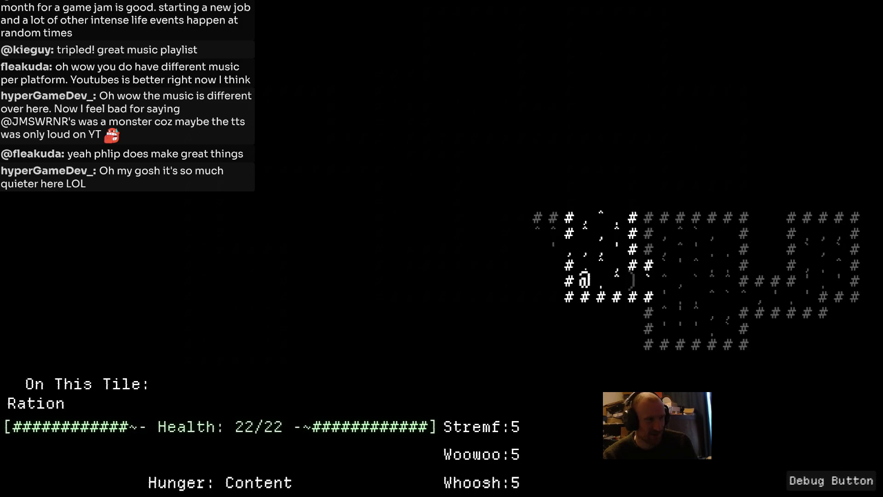
{"action": "key", "text": "Up"}
{"action": "key", "text": "Up"}
{"action": "key", "text": "Right"}
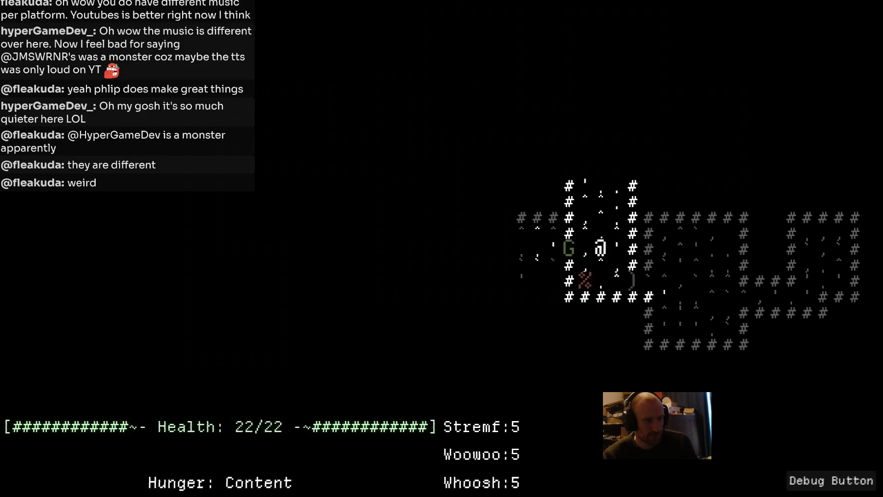
{"action": "key", "text": "Left"}
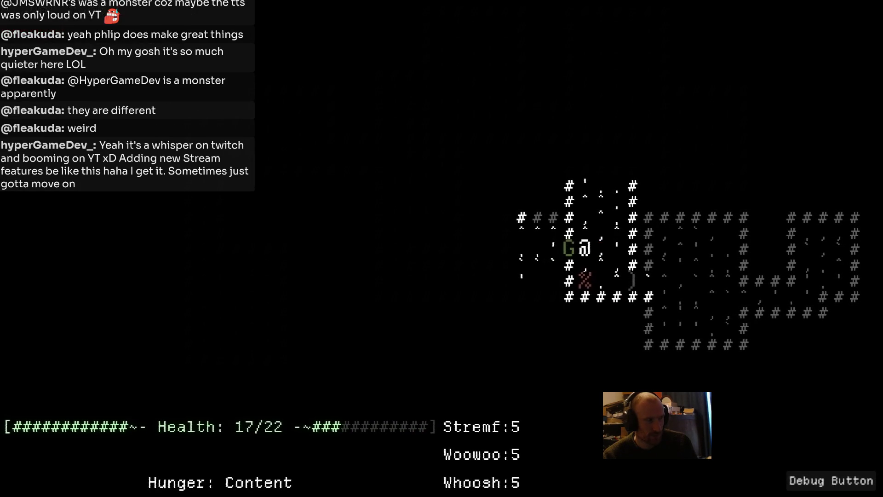
{"action": "key", "text": "Left"}
{"action": "key", "text": "Left"}
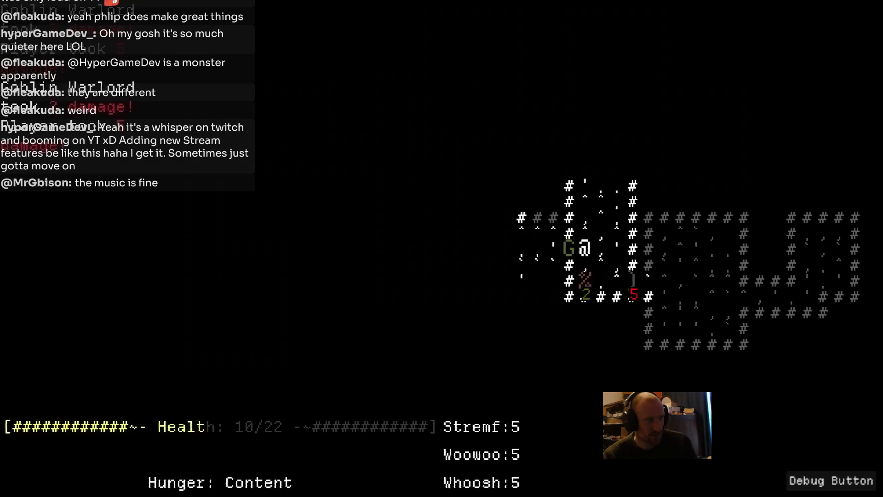
{"action": "key", "text": "Left"}
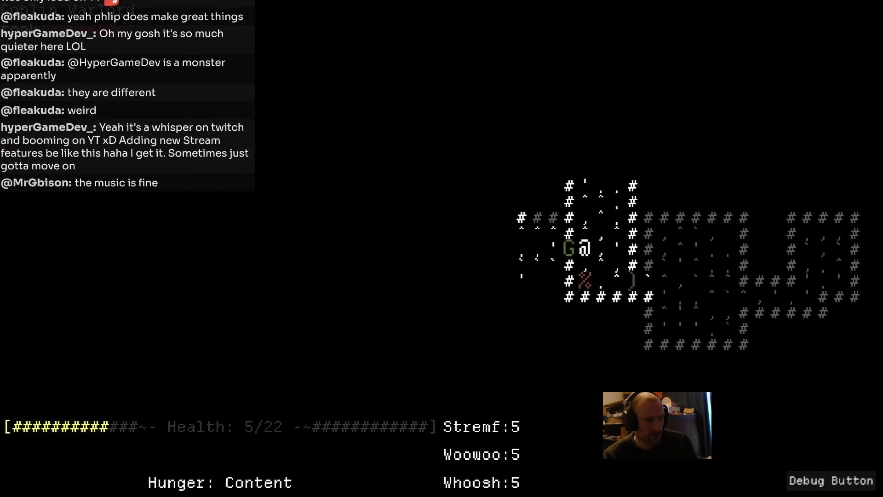
{"action": "key", "text": "Left"}
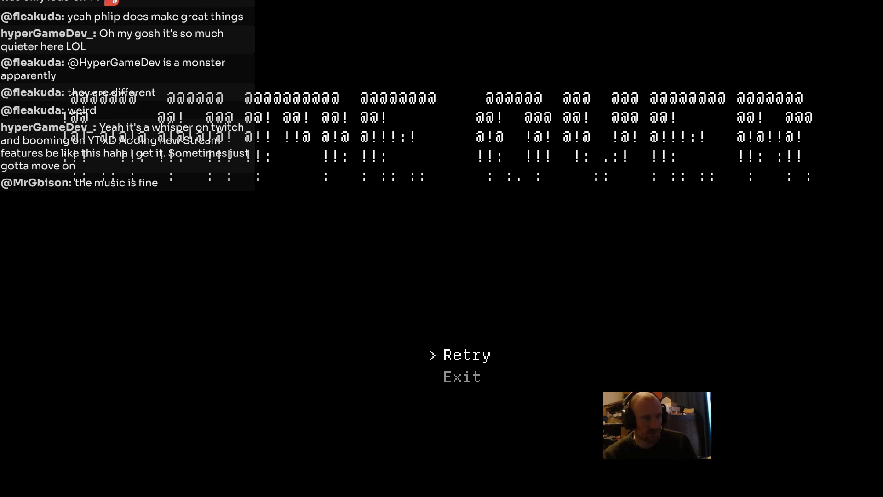
Step: Retry with a fresh run, exit fullscreen, and switch to OBS Studio
{"action": "key", "text": "Return"}
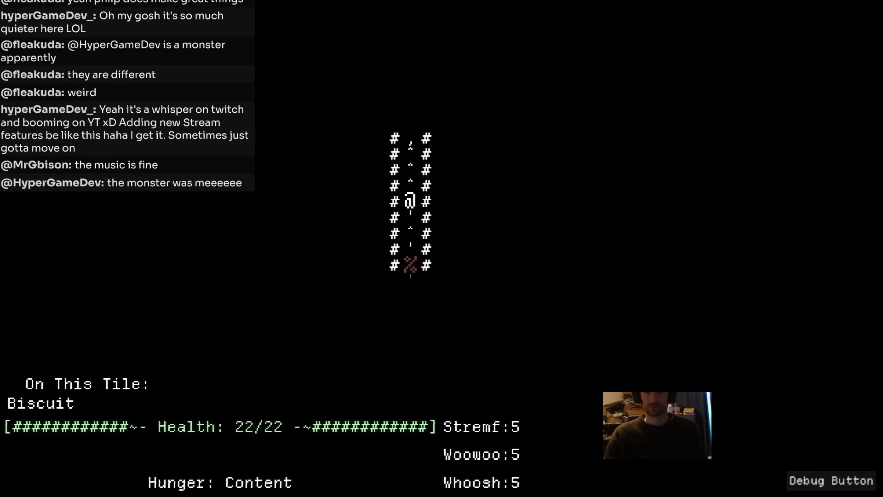
{"action": "key", "text": "Escape"}
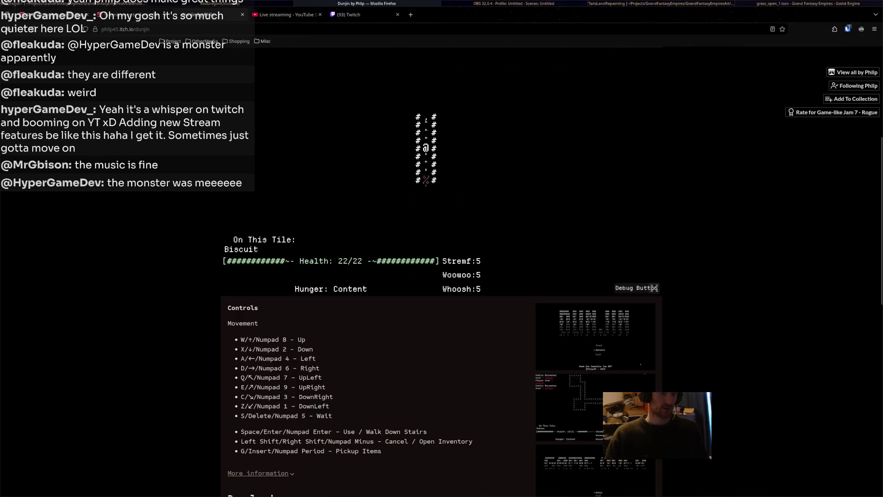
{"action": "key", "text": "alt+Tab"}
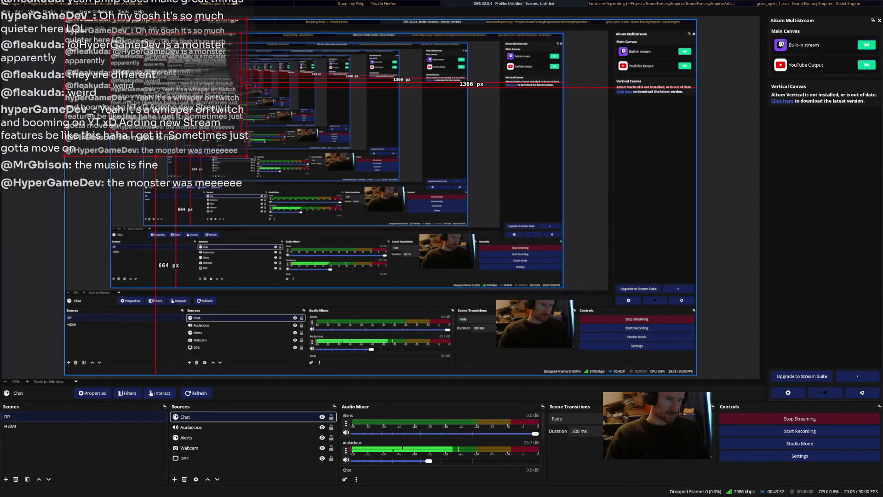
{"action": "right_click", "coordinate": [243, 416]}
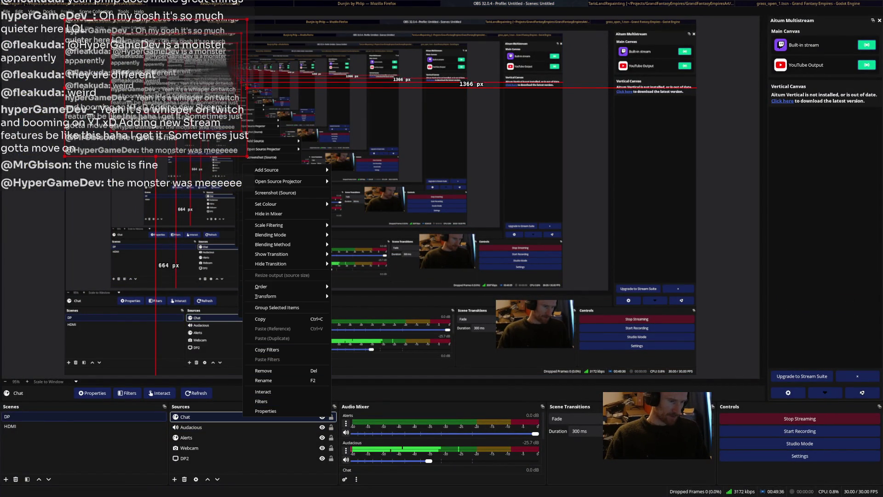
{"action": "key", "text": "Escape"}
{"action": "scroll", "coordinate": [440, 442], "scroll_direction": "down", "scroll_amount": 2}
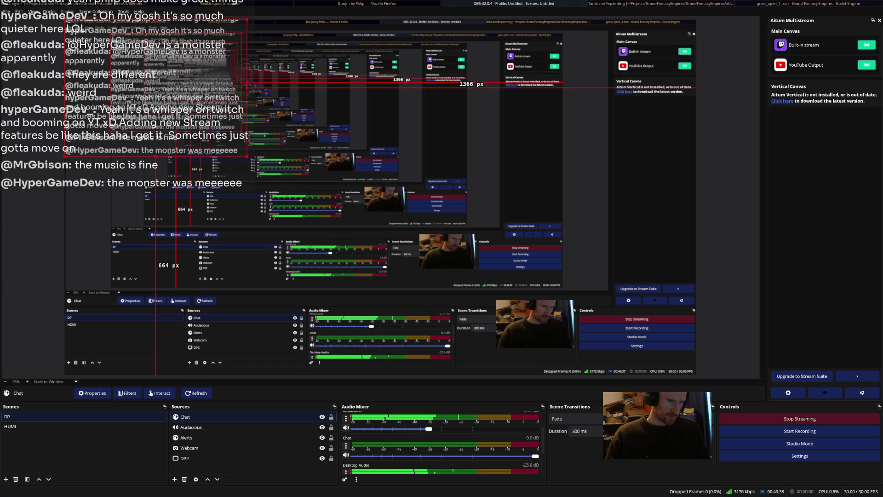
{"action": "left_click", "coordinate": [346, 445]}
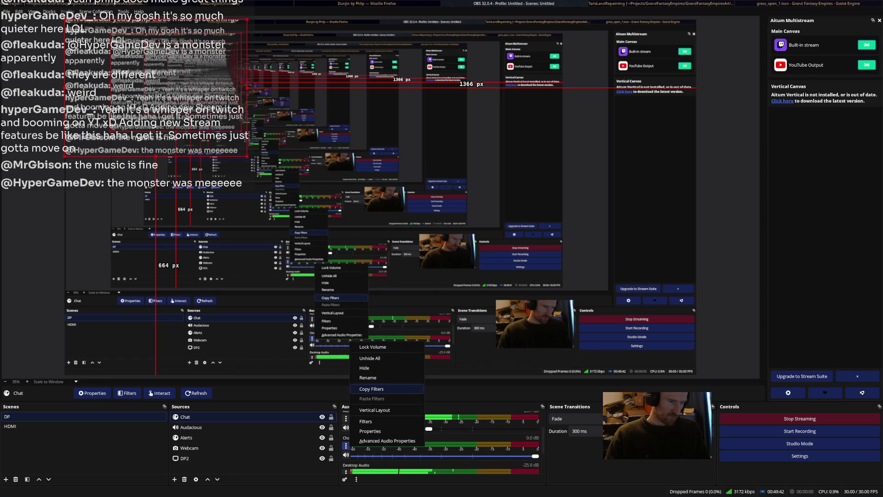
{"action": "key", "text": "Escape"}
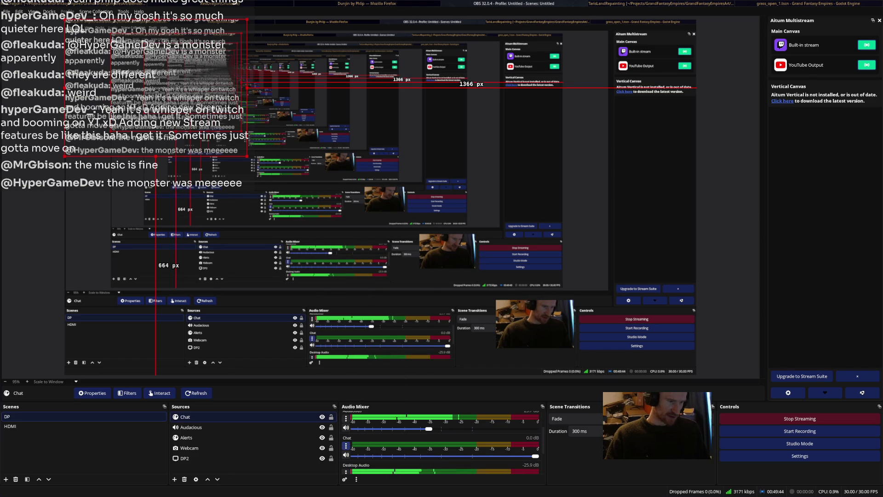
{"action": "left_click", "coordinate": [347, 443]}
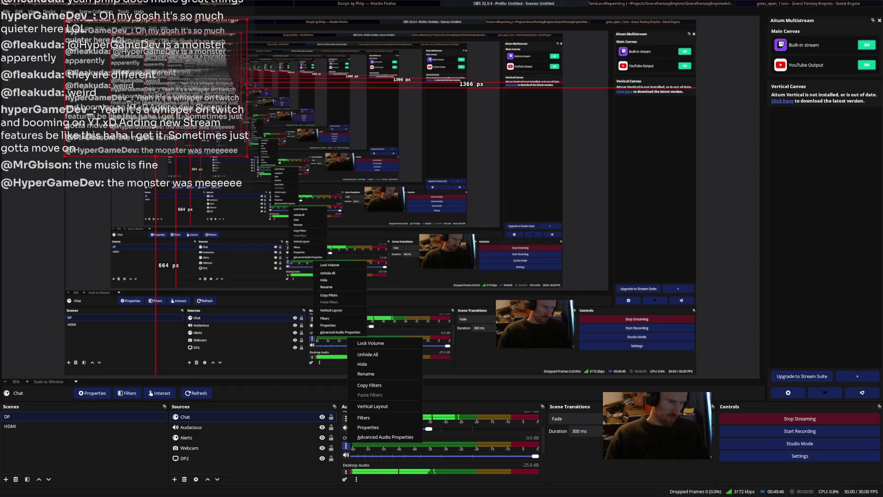
{"action": "key", "text": "Escape"}
{"action": "right_click", "coordinate": [258, 417]}
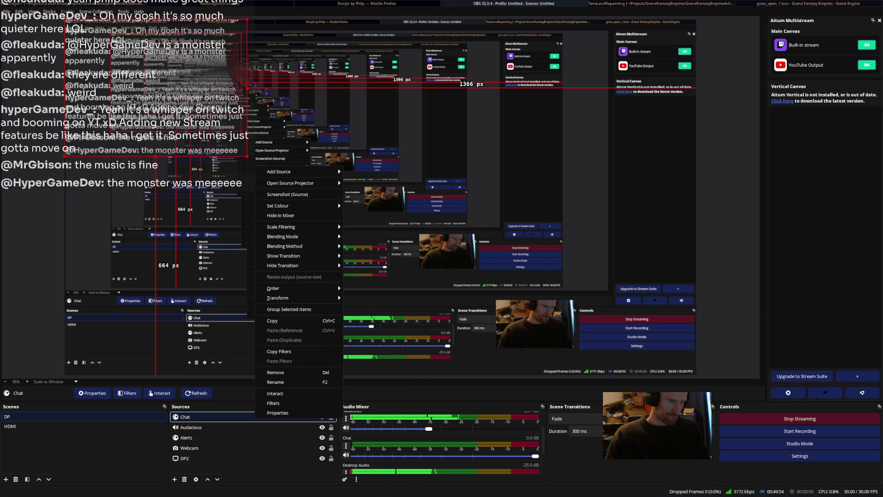
{"action": "mouse_move", "coordinate": [295, 227]}
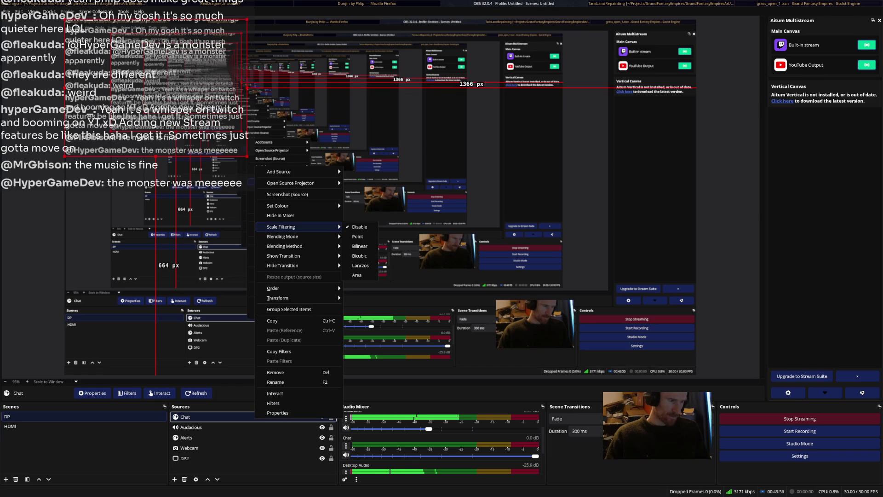
{"action": "right_click", "coordinate": [202, 417]}
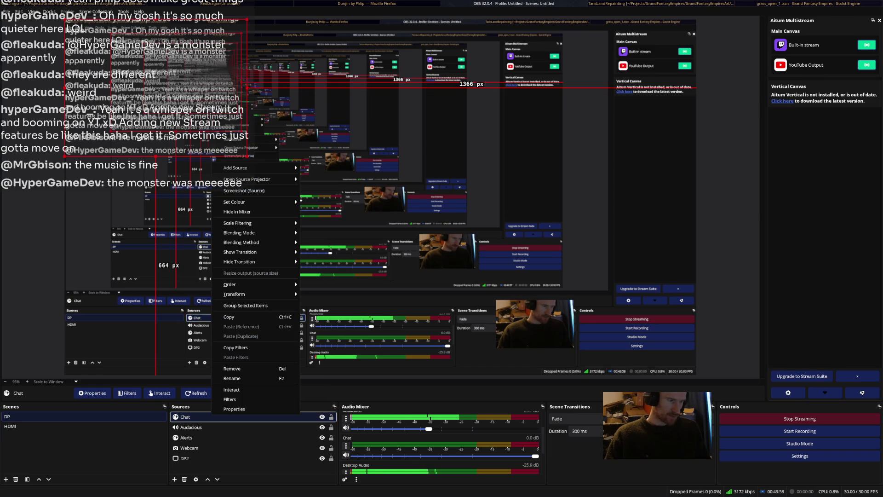
{"action": "left_click", "coordinate": [221, 411]}
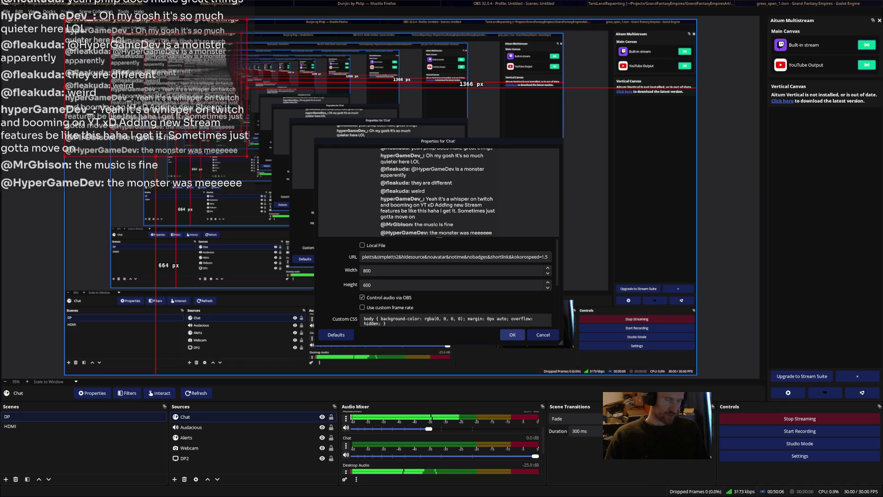
{"action": "left_click", "coordinate": [512, 335]}
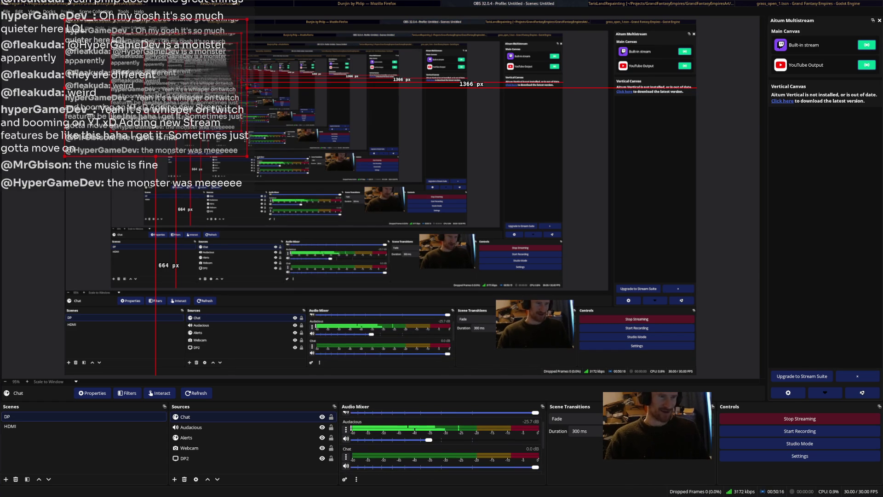
{"action": "key", "text": "alt+Tab"}
{"action": "key", "text": "alt+Tab"}
{"action": "key", "text": "alt+Tab"}
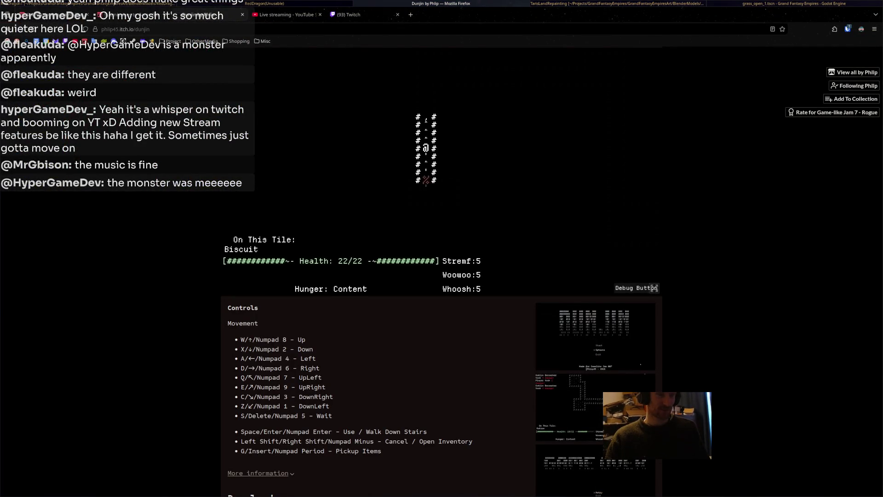
Step: Play Dunjin full screen, kill the Goblin Berserker, reach the Roast Turkey at 22/22 health, then exit full screen
{"action": "left_click", "coordinate": [654, 289]}
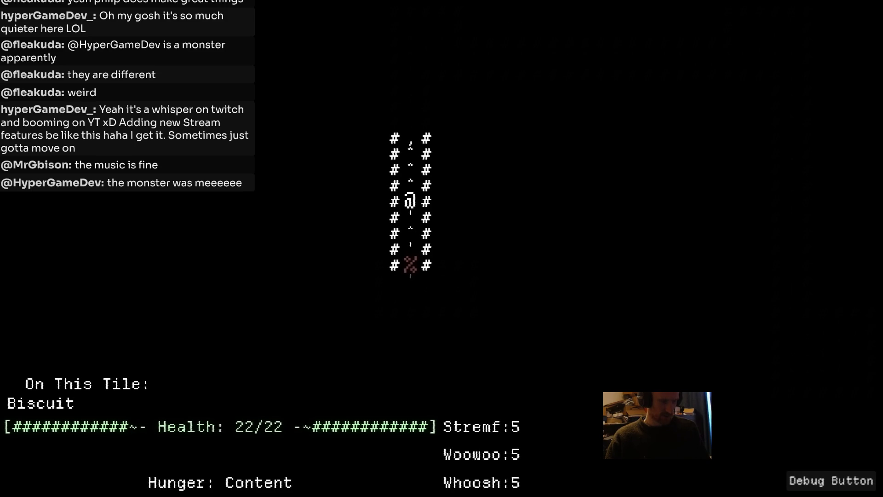
{"action": "key", "text": "Down"}
{"action": "key", "text": "Down"}
{"action": "key", "text": "Down"}
{"action": "key", "text": "Down"}
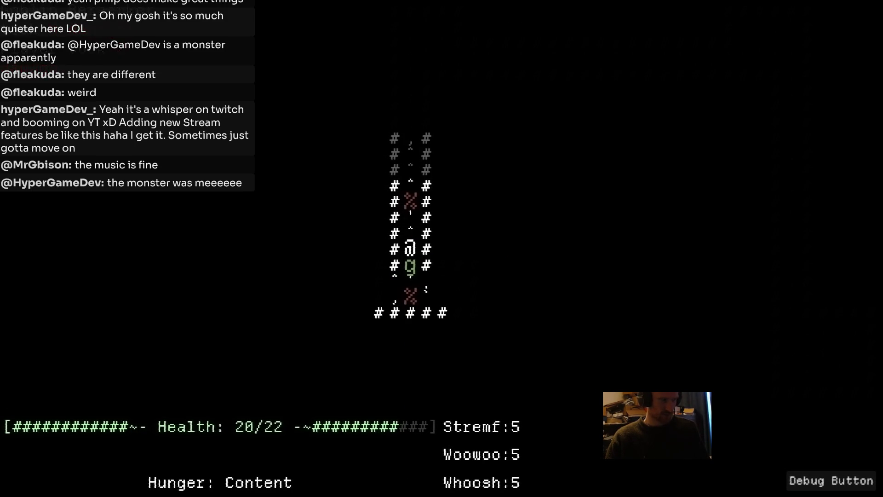
{"action": "key", "text": "Down"}
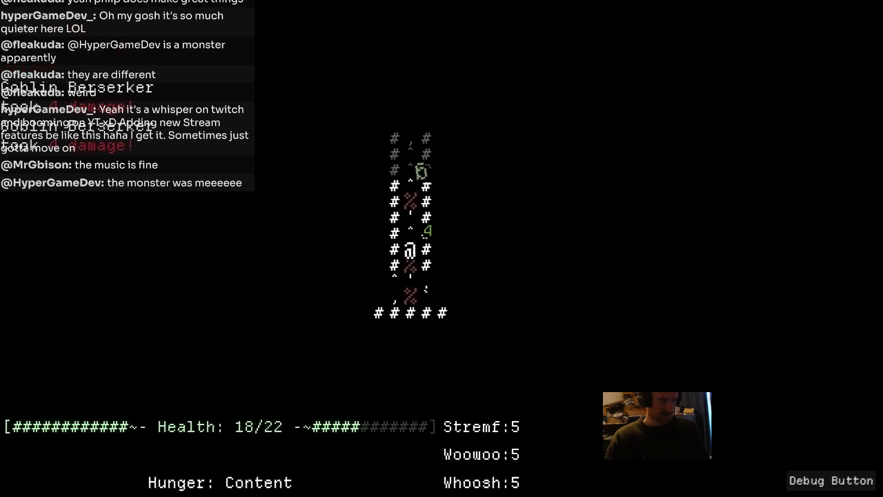
{"action": "key", "text": "Down"}
{"action": "key", "text": "Down"}
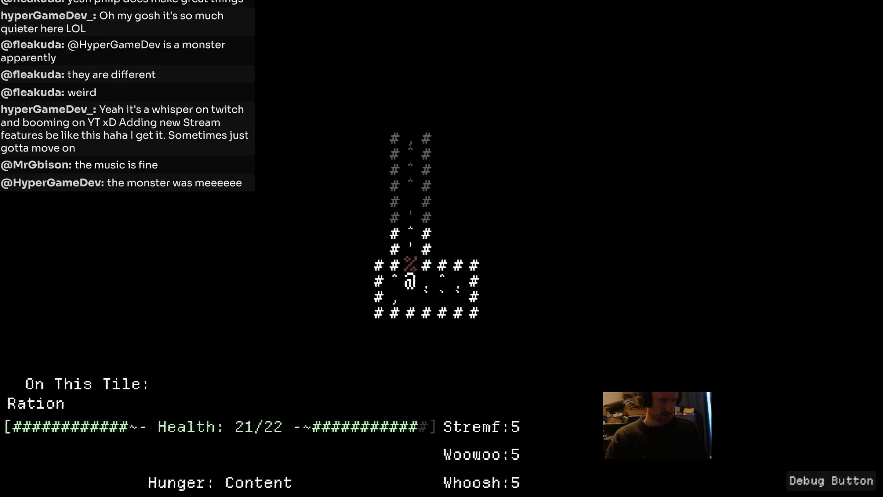
{"action": "key", "text": "Up"}
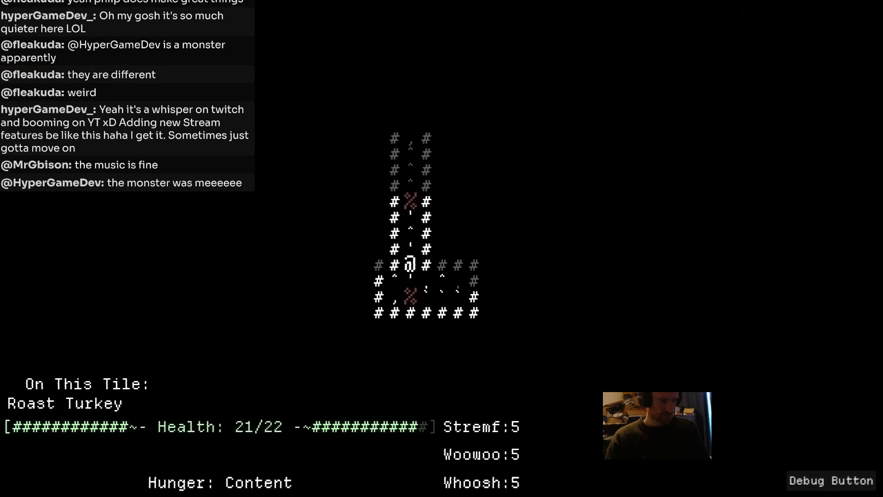
{"action": "key", "text": "Up"}
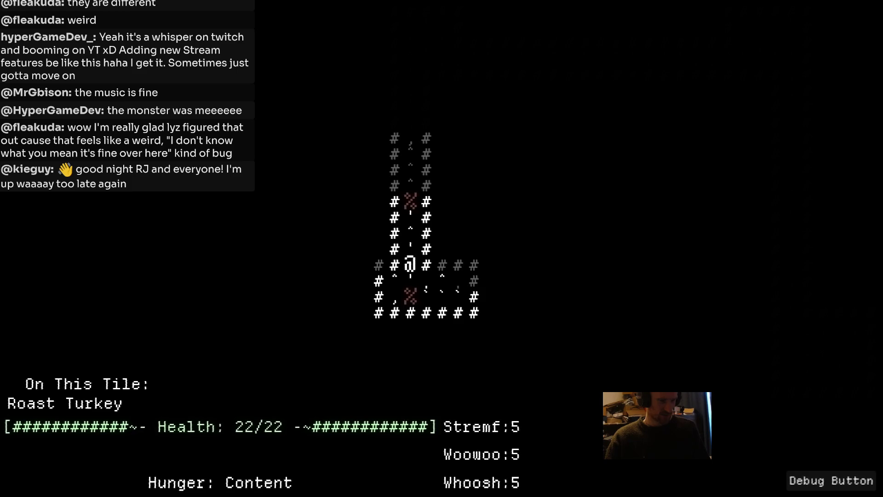
{"action": "key", "text": "Escape"}
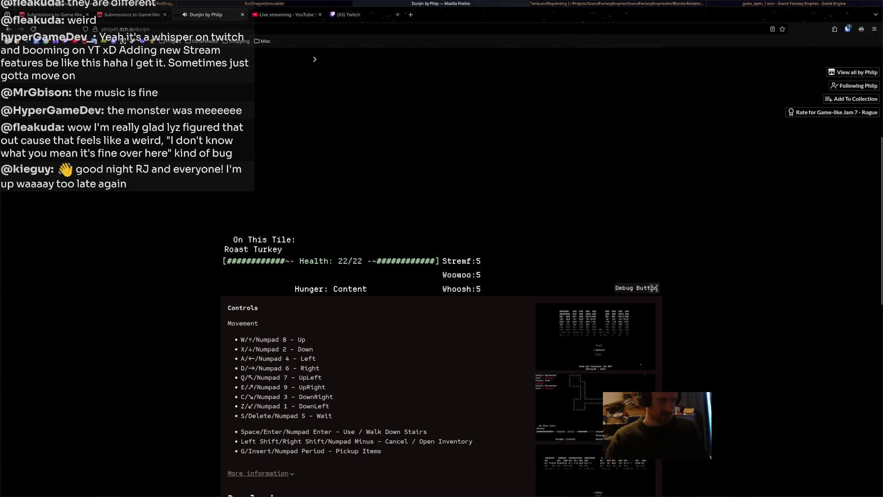
Step: Play Dunjin in full screen again, then return to its game page
{"action": "left_click", "coordinate": [654, 288]}
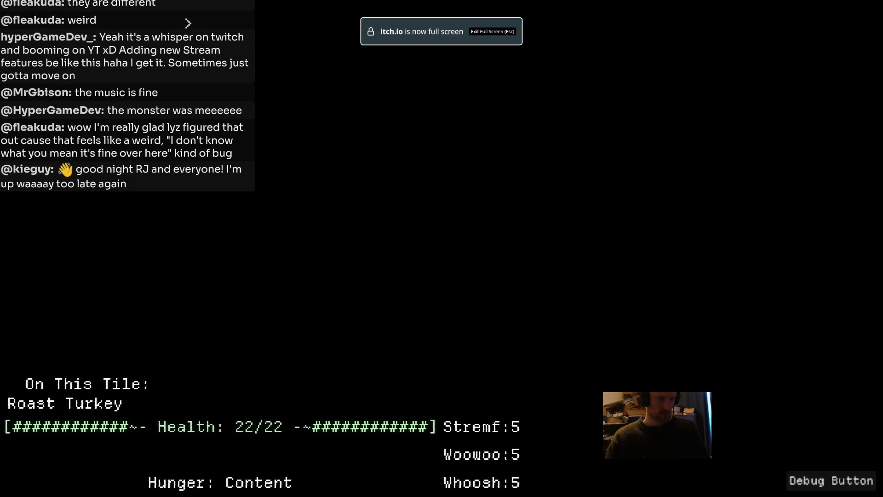
{"action": "key", "text": "Escape"}
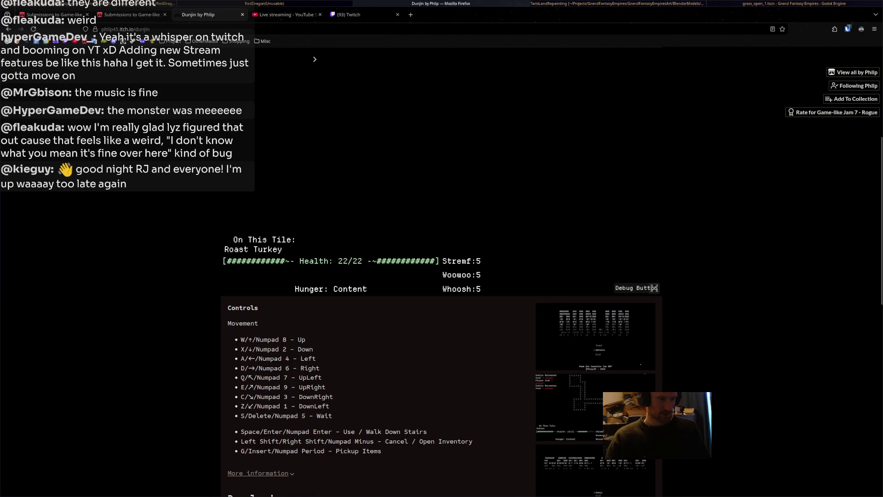
{"action": "left_click", "coordinate": [654, 288]}
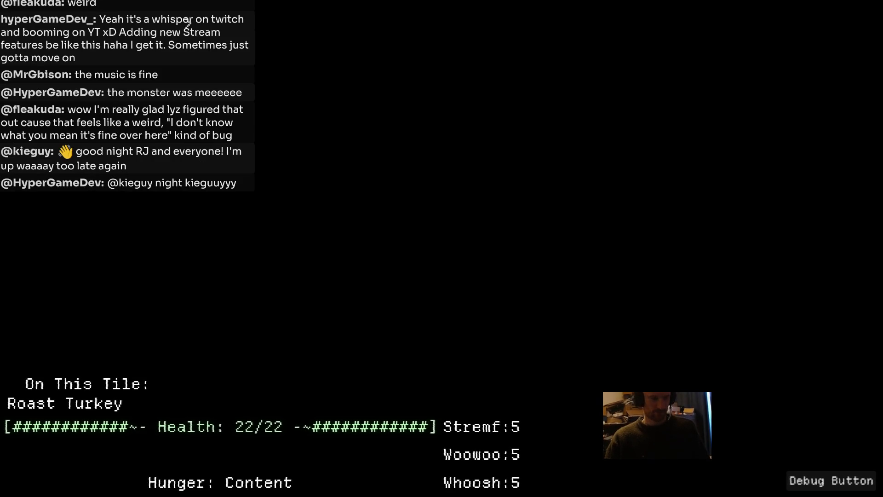
{"action": "key", "text": "Escape"}
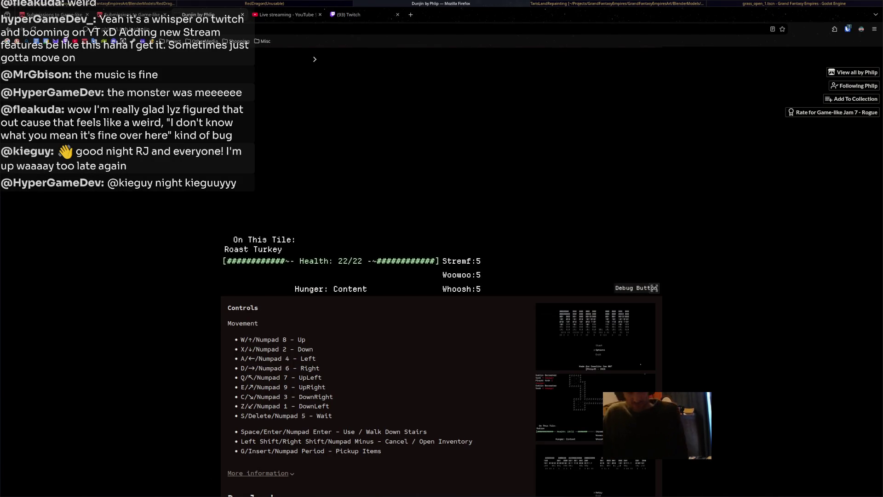
Step: Browse the Controls, Download and Comments sections, then return to the jam submissions page
{"action": "scroll", "coordinate": [442, 276], "scroll_direction": "down", "scroll_amount": 3}
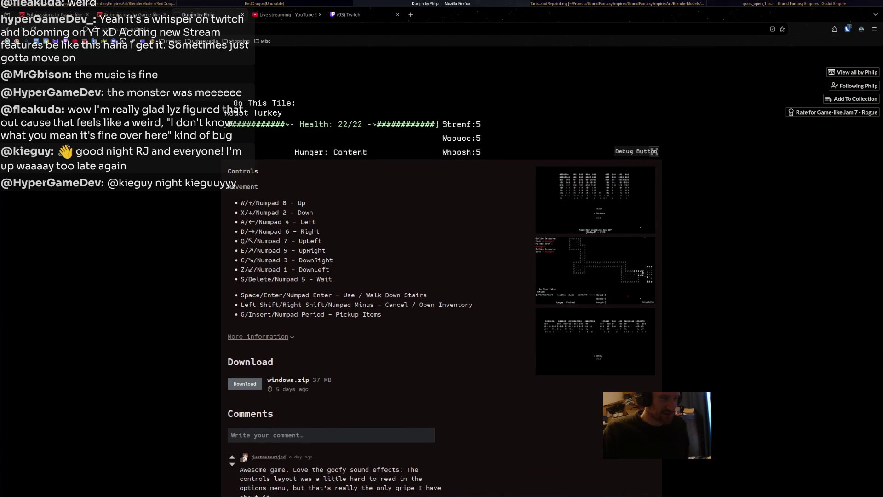
{"action": "scroll", "coordinate": [442, 276], "scroll_direction": "down", "scroll_amount": 3}
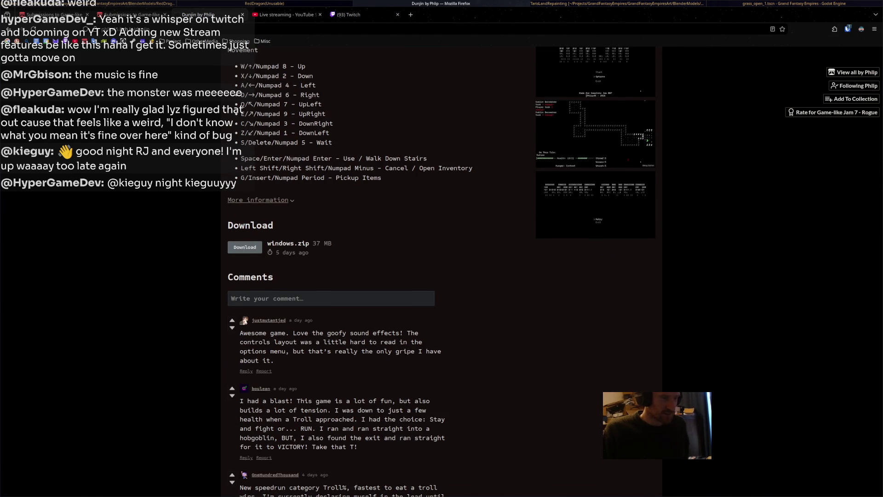
{"action": "scroll", "coordinate": [441, 248], "scroll_direction": "up", "scroll_amount": 9}
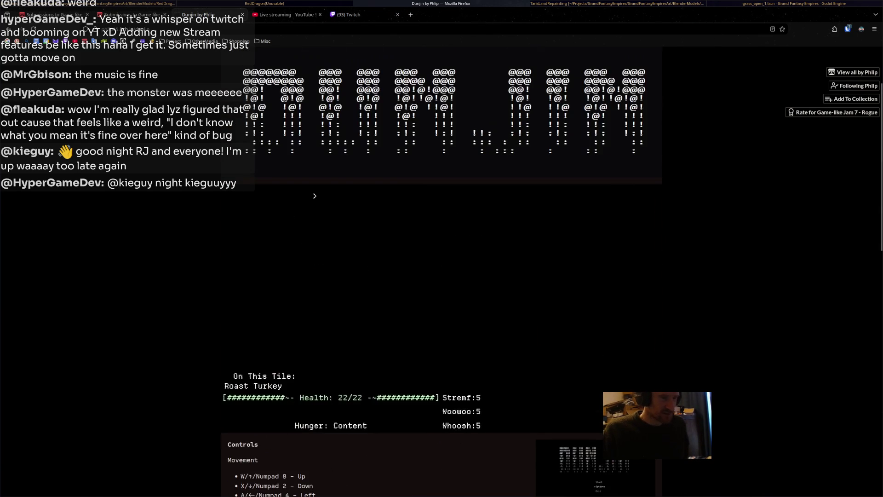
{"action": "scroll", "coordinate": [442, 248], "scroll_direction": "up", "scroll_amount": 2}
{"action": "scroll", "coordinate": [441, 249], "scroll_direction": "down", "scroll_amount": 3}
{"action": "scroll", "coordinate": [441, 249], "scroll_direction": "up", "scroll_amount": 2}
{"action": "scroll", "coordinate": [442, 249], "scroll_direction": "down", "scroll_amount": 1}
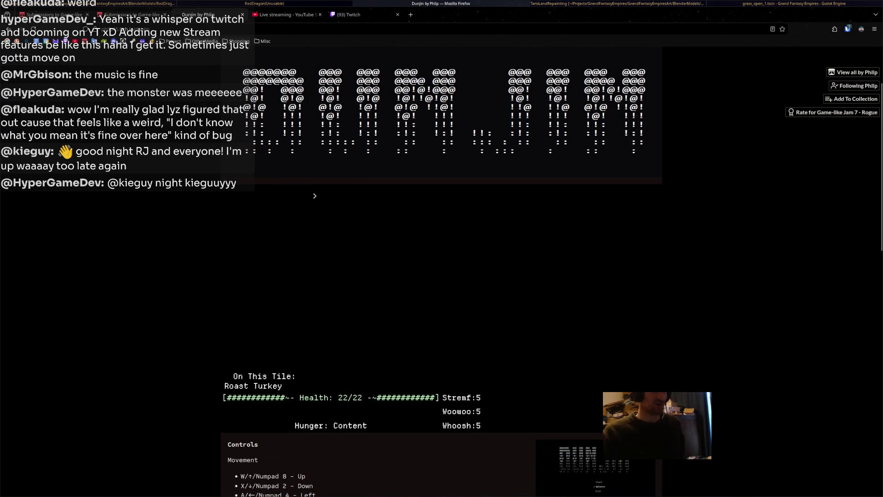
{"action": "left_click", "coordinate": [132, 14]}
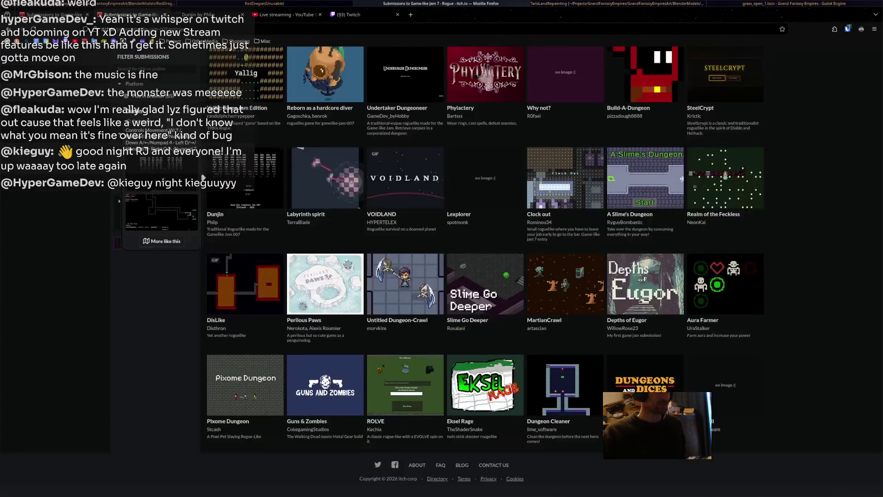
Step: Close the Dunjin game tab and look over the Game-like Jam 7 submissions
{"action": "left_click", "coordinate": [242, 15]}
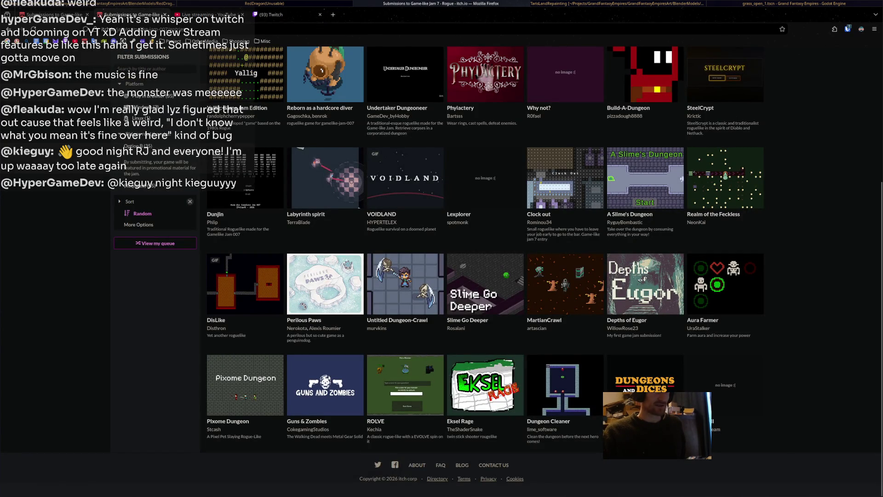
{"action": "scroll", "coordinate": [442, 248], "scroll_direction": "up", "scroll_amount": 4}
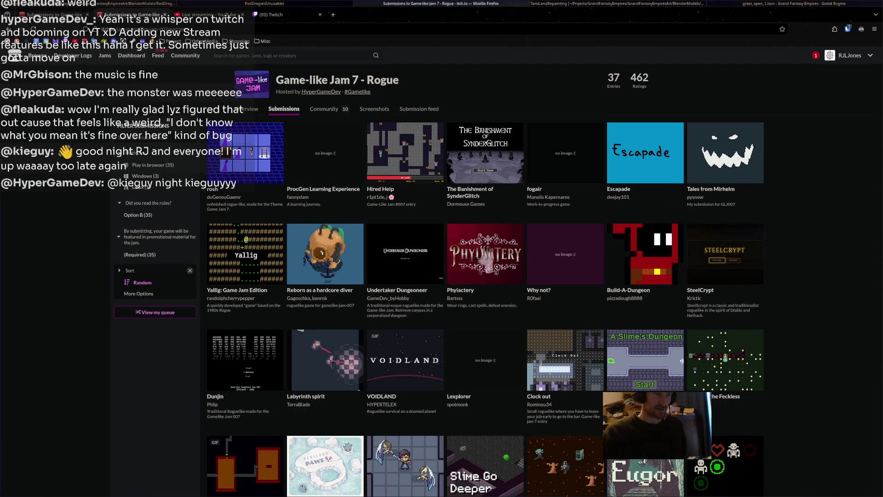
{"action": "scroll", "coordinate": [442, 249], "scroll_direction": "down", "scroll_amount": 2}
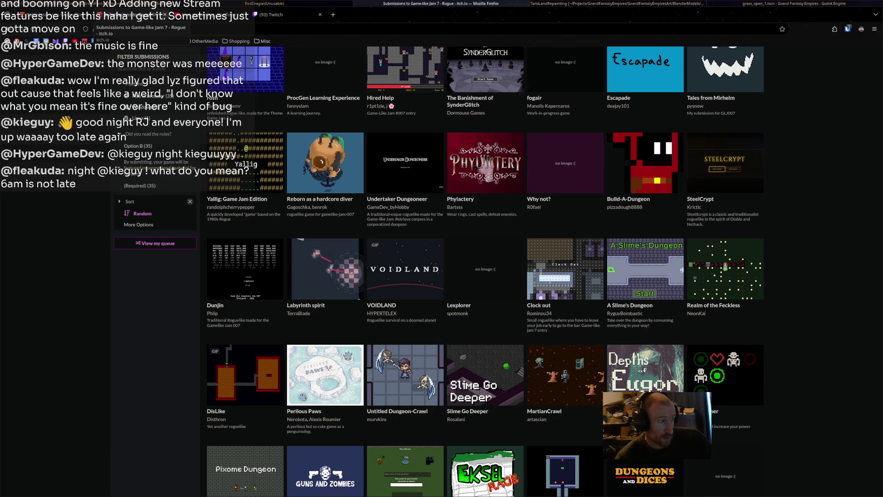
Step: Check the YouTube Studio stream, then switch away from the browser to another window
{"action": "left_click", "coordinate": [55, 14]}
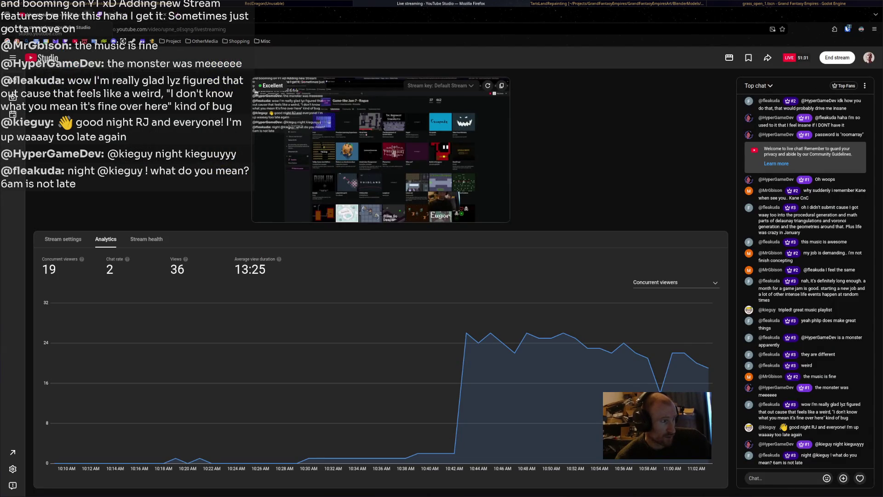
{"action": "key", "text": "alt+Tab"}
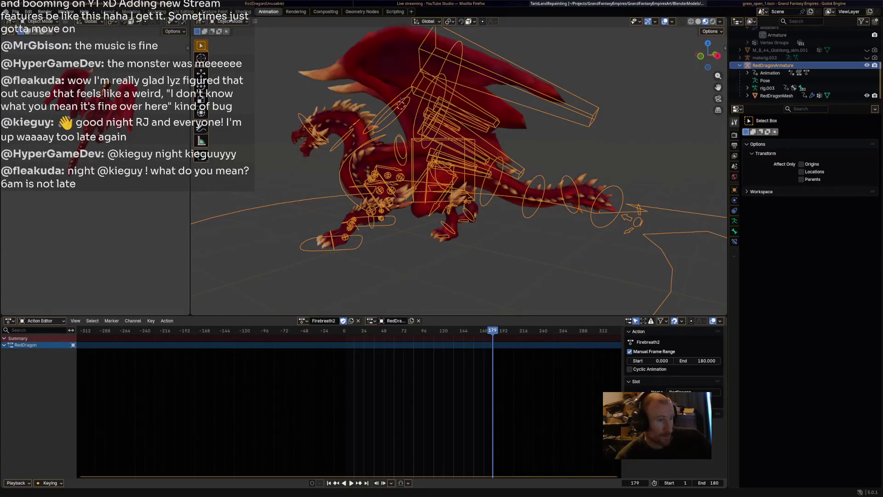
{"action": "key", "text": "alt+Tab"}
{"action": "key", "text": "alt+Tab"}
{"action": "key", "text": "alt+Tab"}
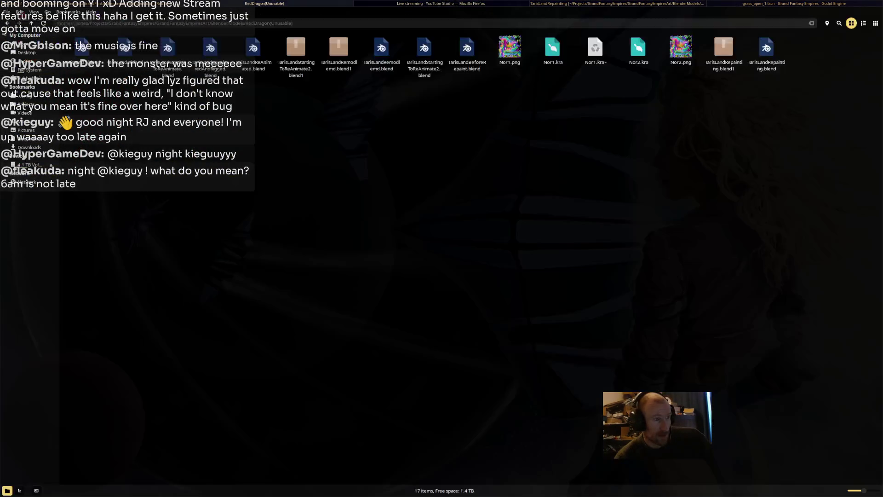
Step: Orbit and zoom around the dragon rig while playing its Ability1 animation
{"action": "mouse_move", "coordinate": [455, 198]}
{"action": "middle_mouse_down"}
{"action": "mouse_move", "coordinate": [479, 196]}
{"action": "mouse_move", "coordinate": [428, 202]}
{"action": "mouse_move", "coordinate": [497, 203]}
{"action": "middle_mouse_up"}
{"action": "scroll", "coordinate": [460, 202], "scroll_direction": "up", "scroll_amount": 4}
{"action": "key", "text": "space"}
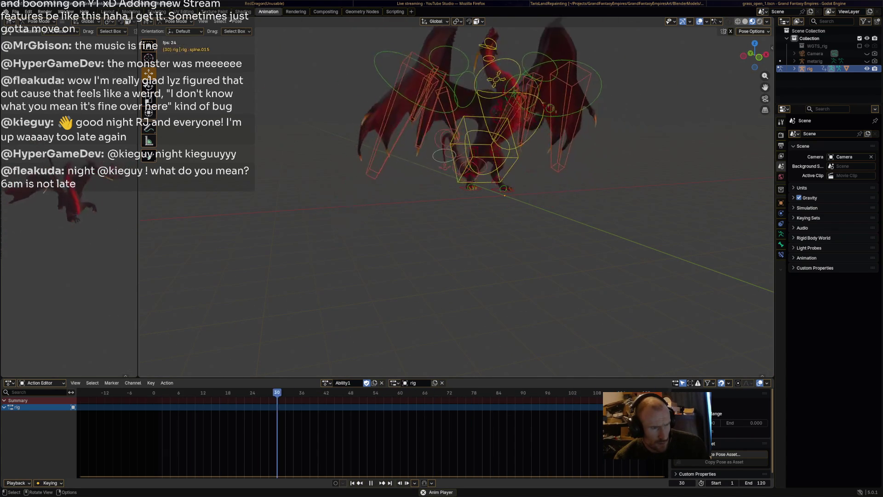
{"action": "middle_click_drag", "start_coordinate": [460, 207], "coordinate": [516, 207]}
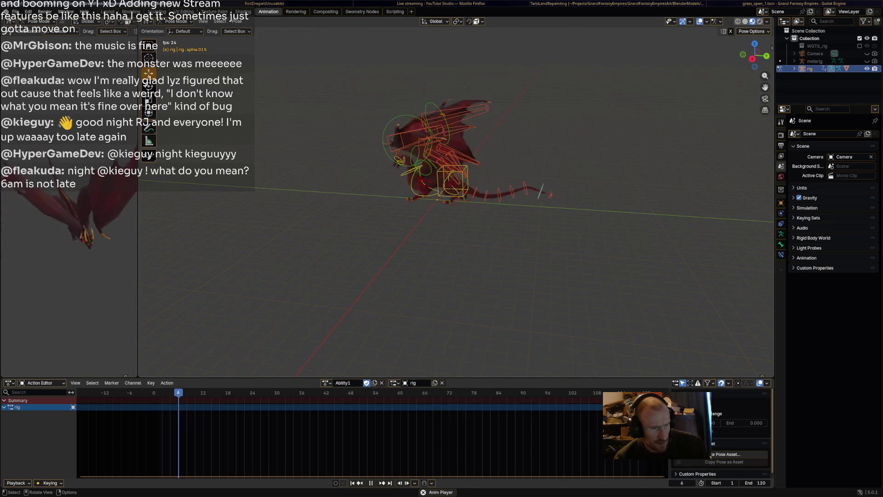
Step: Switch the rig to the Firebreath action and preview its playback
{"action": "key", "text": "space"}
{"action": "left_click", "coordinate": [326, 382]}
{"action": "left_click", "coordinate": [343, 383]}
{"action": "type", "text": "Fir"}
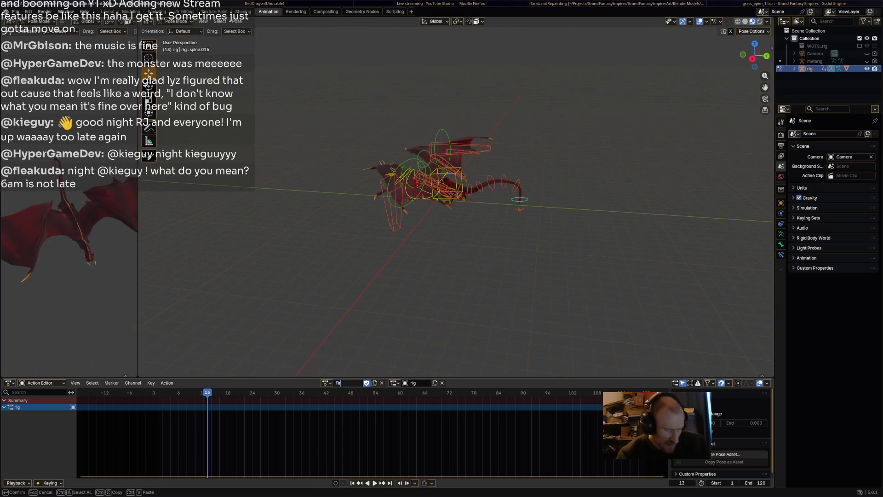
{"action": "type", "text": "ebreath"}
{"action": "key", "text": "Return"}
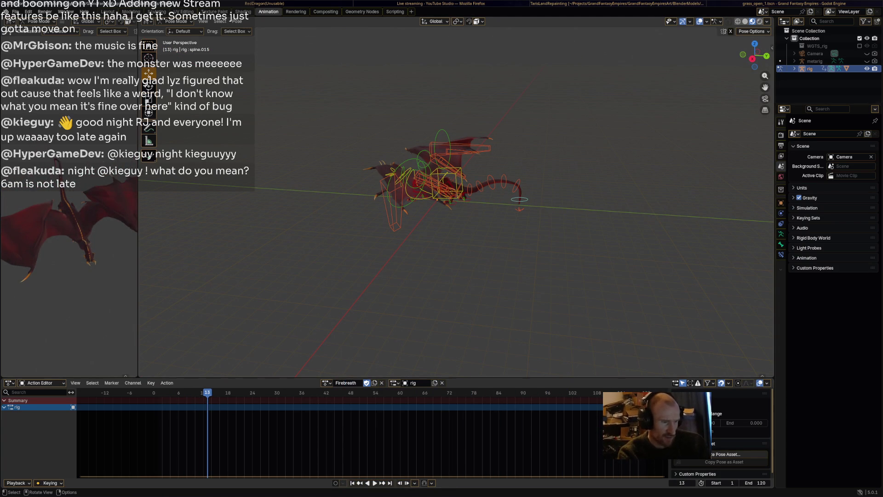
{"action": "key", "text": "space"}
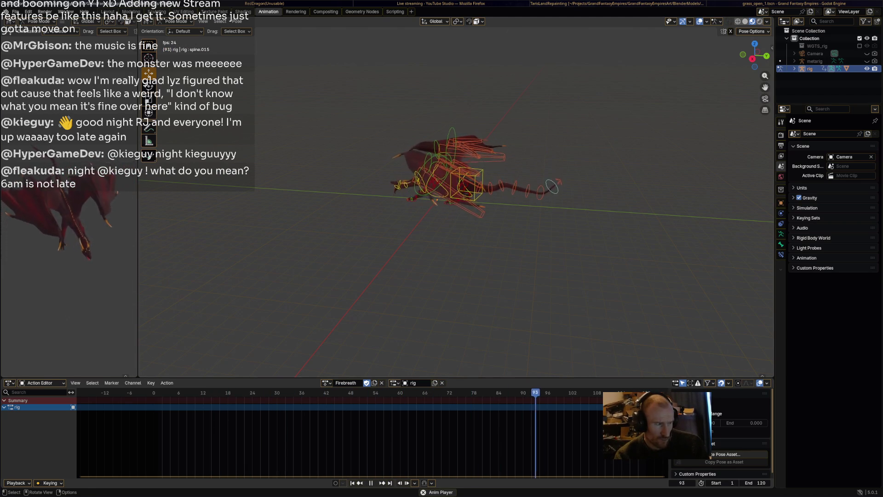
{"action": "key", "text": "space"}
Step: Switch to the Idle action, select all bones and paste the copied keyframes at frame 5
{"action": "left_click", "coordinate": [327, 383]}
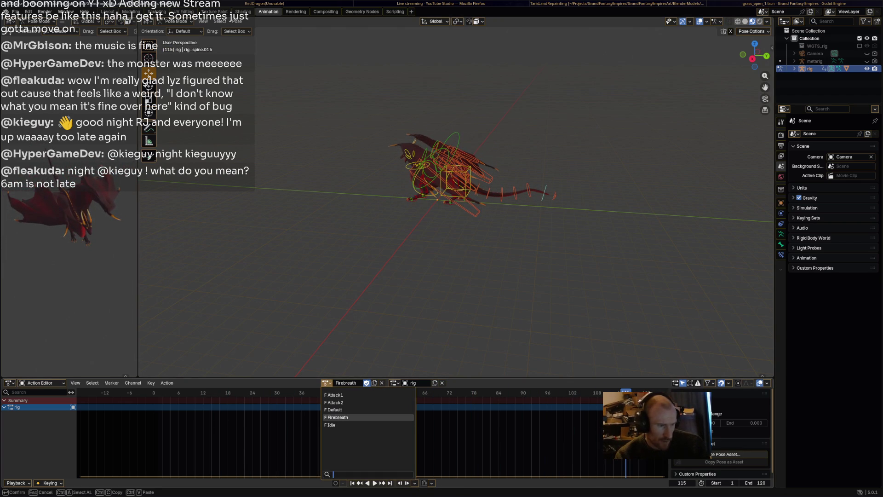
{"action": "left_click", "coordinate": [331, 425]}
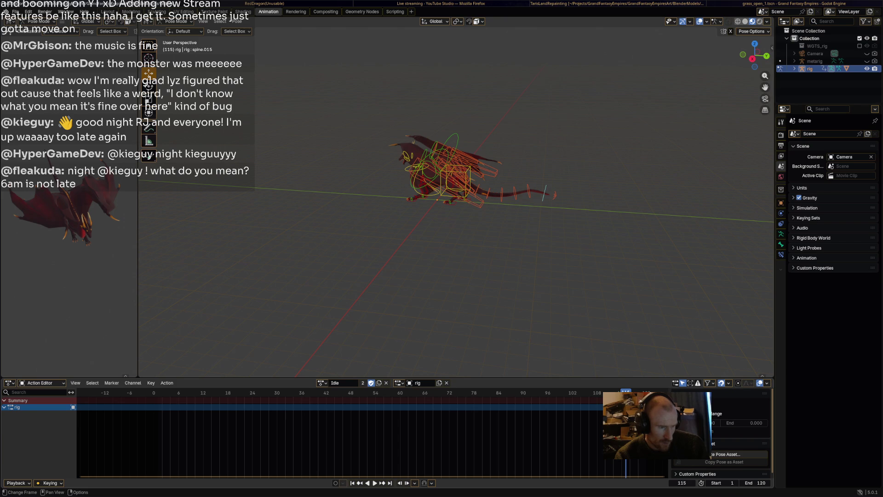
{"action": "left_click_drag", "start_coordinate": [169, 393], "coordinate": [175, 393]}
{"action": "key", "text": "a"}
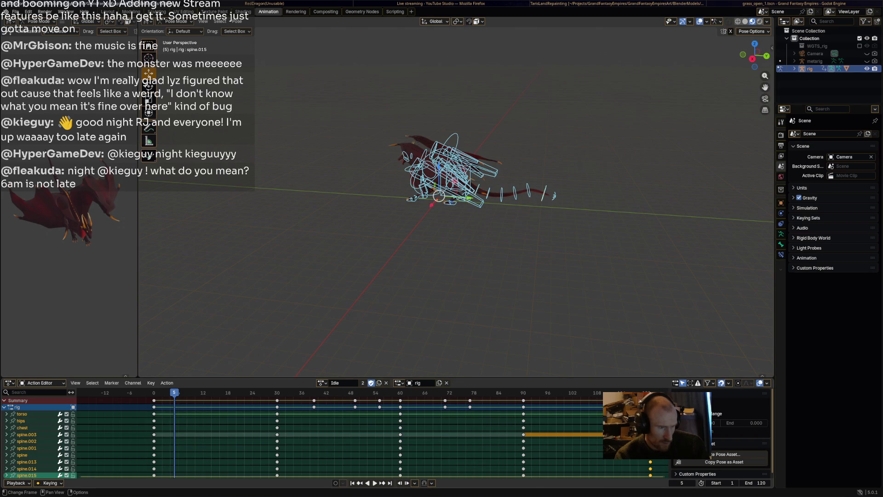
{"action": "right_click", "coordinate": [115, 404]}
{"action": "left_click", "coordinate": [115, 404]}
{"action": "left_click_drag", "start_coordinate": [175, 394], "coordinate": [153, 393]}
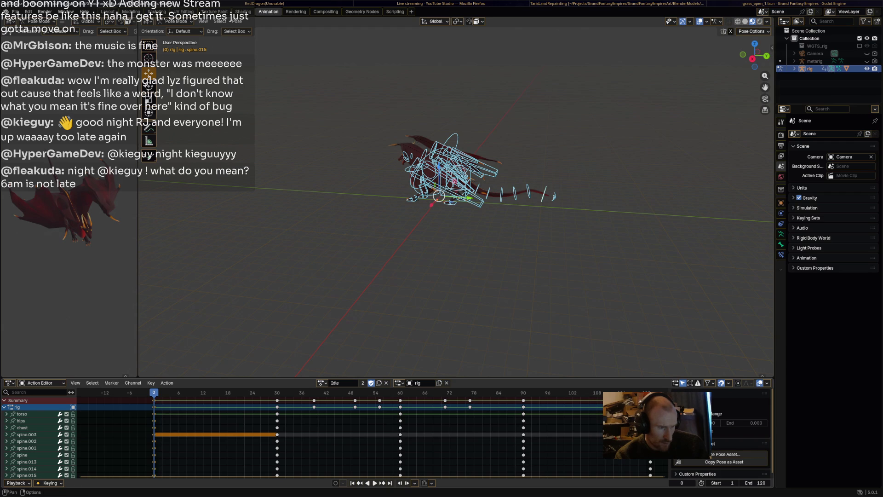
{"action": "left_click", "coordinate": [321, 383]}
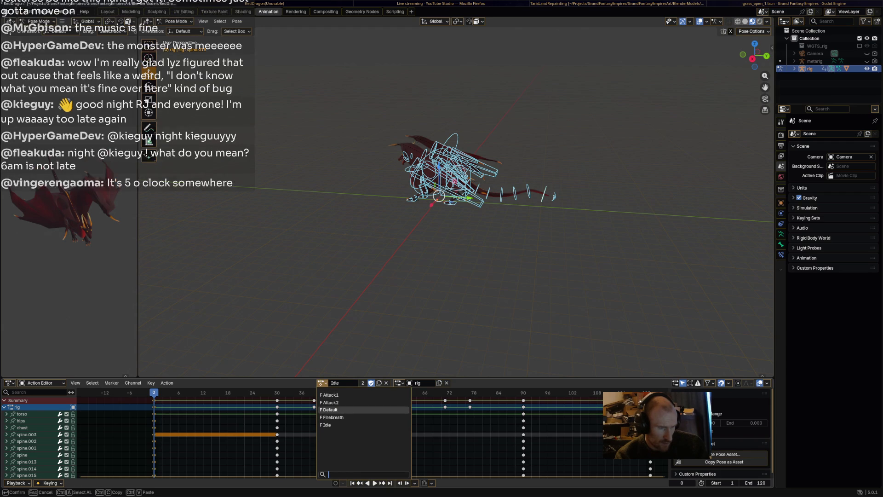
Step: Copy the Idle keyframes and duplicate Idle as a single-user action named FlyUp with Fake User
{"action": "key", "text": "Escape"}
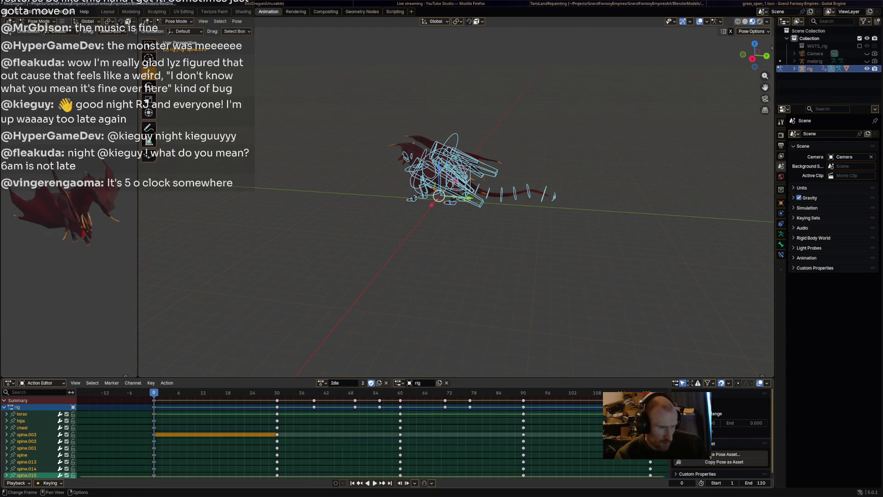
{"action": "right_click", "coordinate": [115, 397]}
{"action": "left_click", "coordinate": [115, 396]}
{"action": "left_click", "coordinate": [363, 383]}
{"action": "left_click", "coordinate": [345, 382]}
{"action": "type", "text": "FlyUp"}
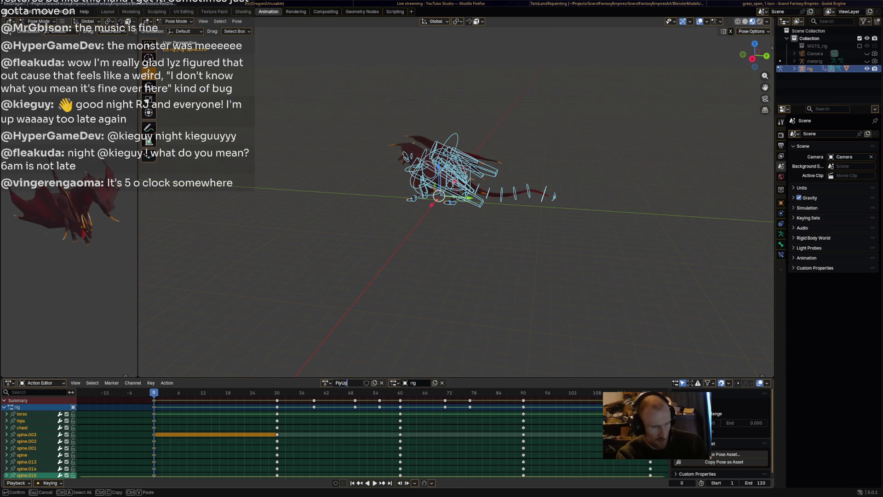
{"action": "key", "text": "Return"}
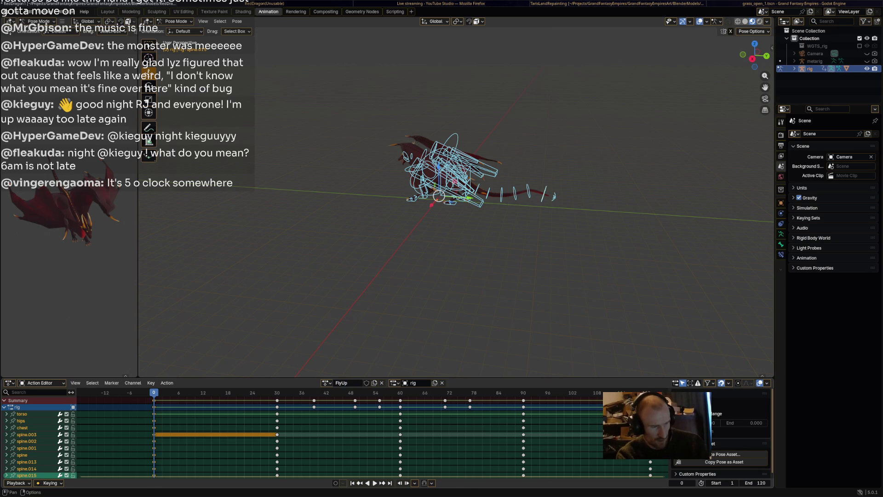
{"action": "left_click", "coordinate": [366, 383]}
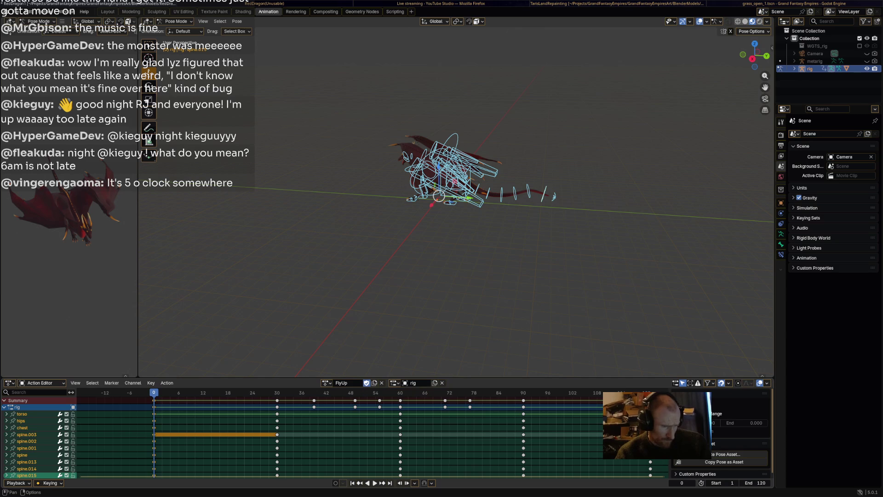
Step: Unlink the leftover FlyUp.001 action from the rig
{"action": "double_click", "coordinate": [346, 382]}
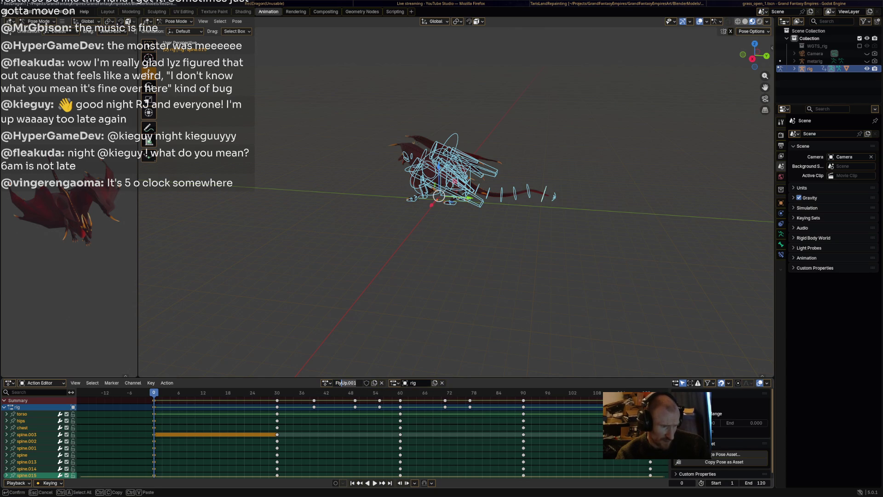
{"action": "key", "text": "Escape"}
{"action": "left_click", "coordinate": [381, 383]}
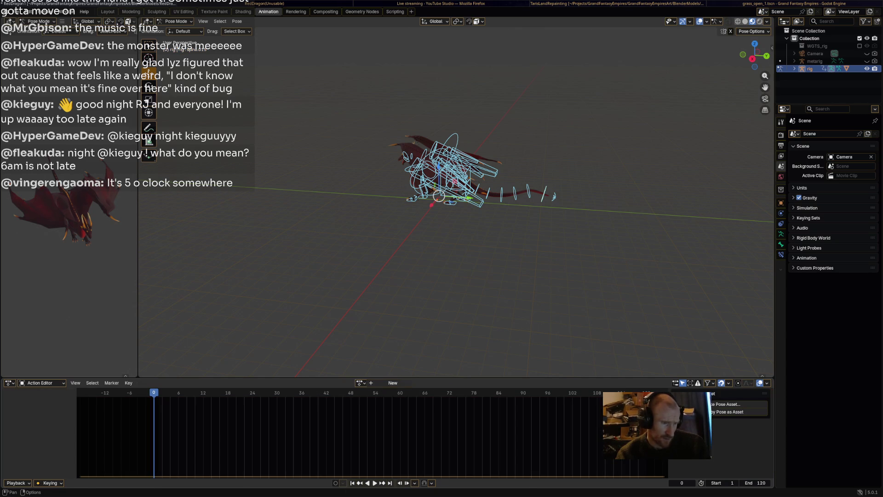
Step: Assign FlyUp to the rig and save RedDragon1.blend
{"action": "left_click", "coordinate": [360, 383]}
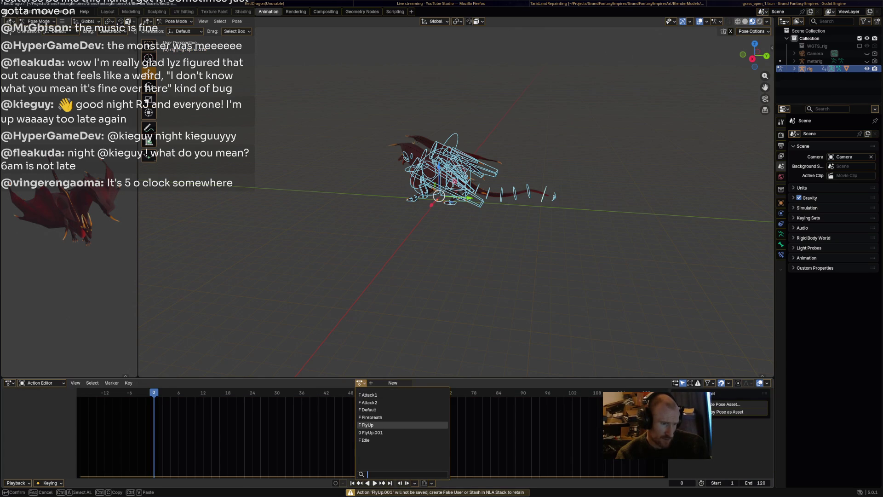
{"action": "left_click", "coordinate": [368, 425]}
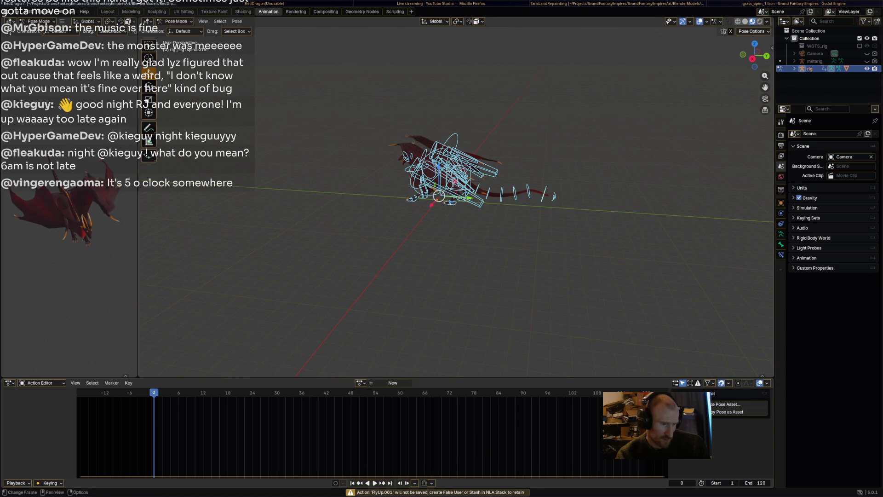
{"action": "key", "text": "ctrl+s"}
{"action": "left_click", "coordinate": [15, 11]}
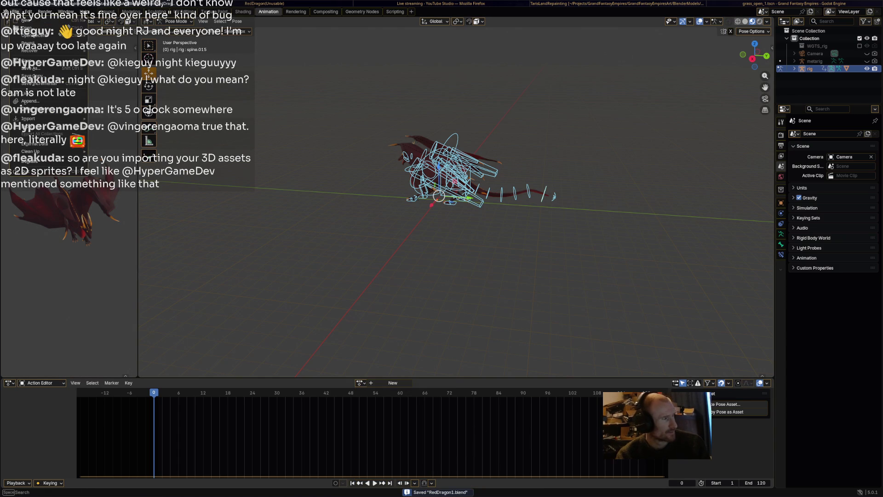
{"action": "mouse_move", "coordinate": [34, 35]}
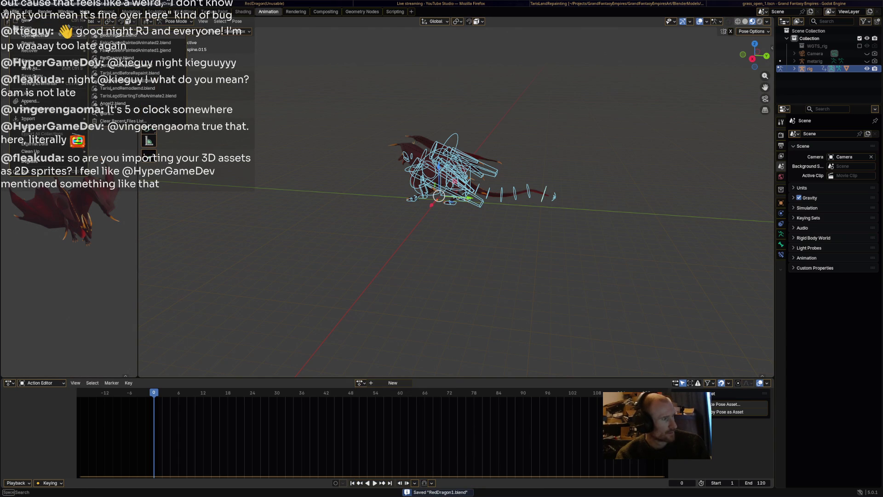
{"action": "key", "text": "Escape"}
Step: Reload FlyUp on the rig and delete a box-selected group of its keyframes
{"action": "left_click", "coordinate": [361, 383]}
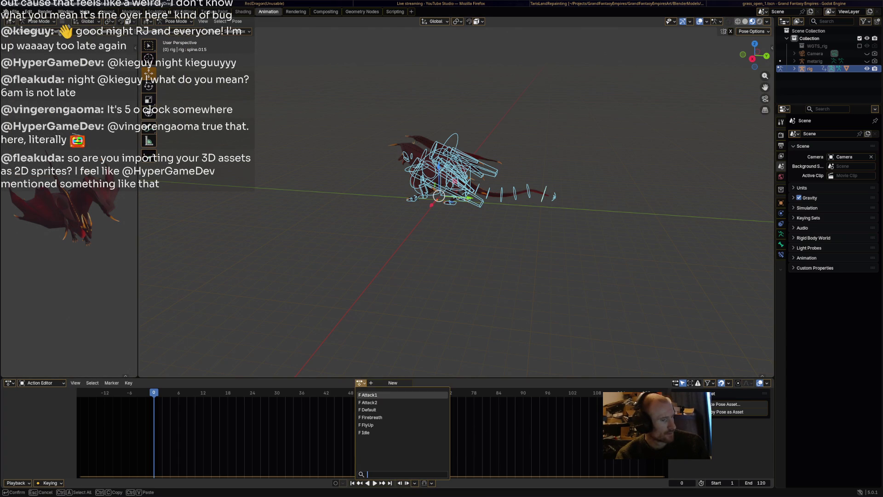
{"action": "left_click", "coordinate": [368, 425]}
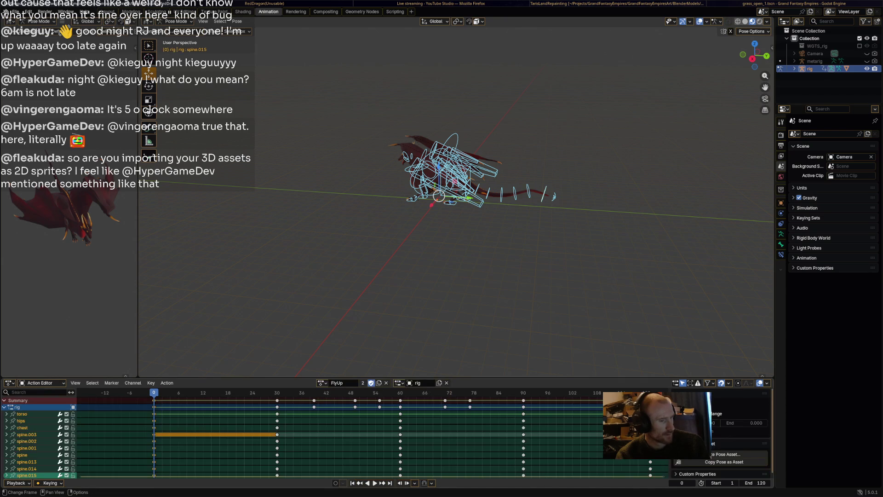
{"action": "mouse_move", "coordinate": [252, 446]}
{"action": "left_mouse_down"}
{"action": "mouse_move", "coordinate": [297, 458]}
{"action": "mouse_move", "coordinate": [650, 389]}
{"action": "left_mouse_up"}
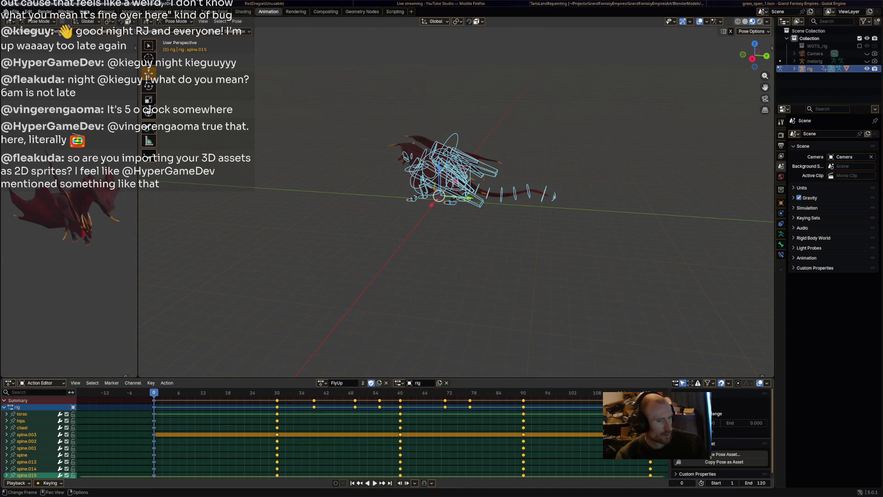
{"action": "key", "text": "x"}
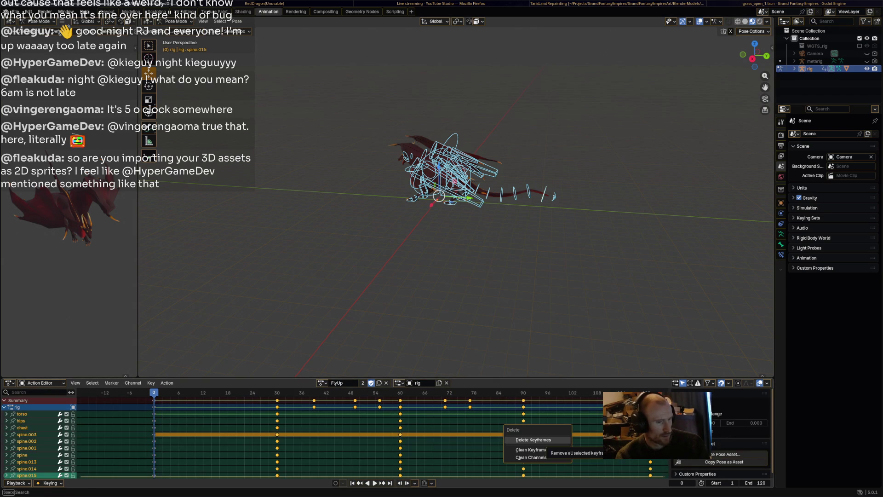
{"action": "left_click", "coordinate": [571, 453]}
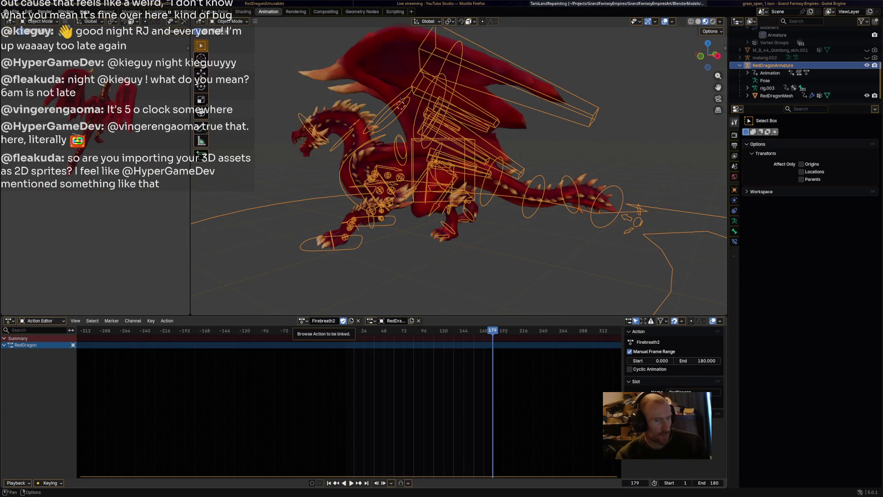
Step: Review the file's action list, glance at YouTube Studio, then switch to the Scripting workspace
{"action": "left_click", "coordinate": [303, 321]}
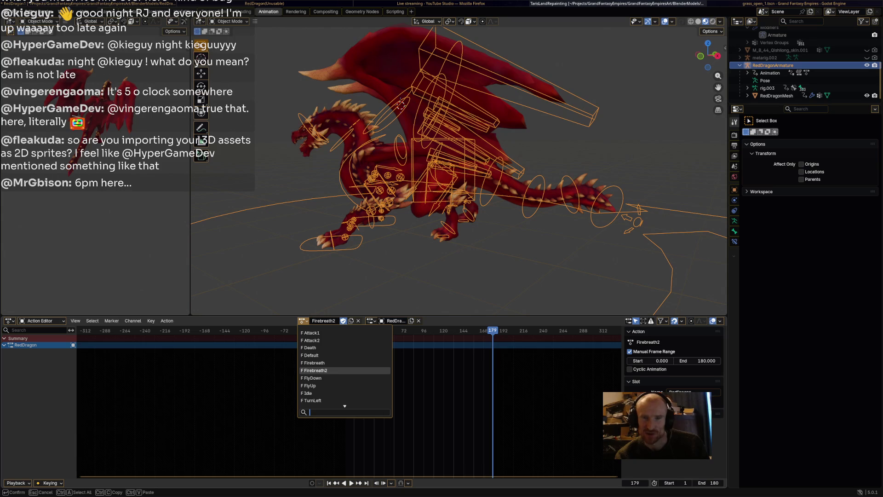
{"action": "key", "text": "Escape"}
{"action": "key", "text": "alt+Tab"}
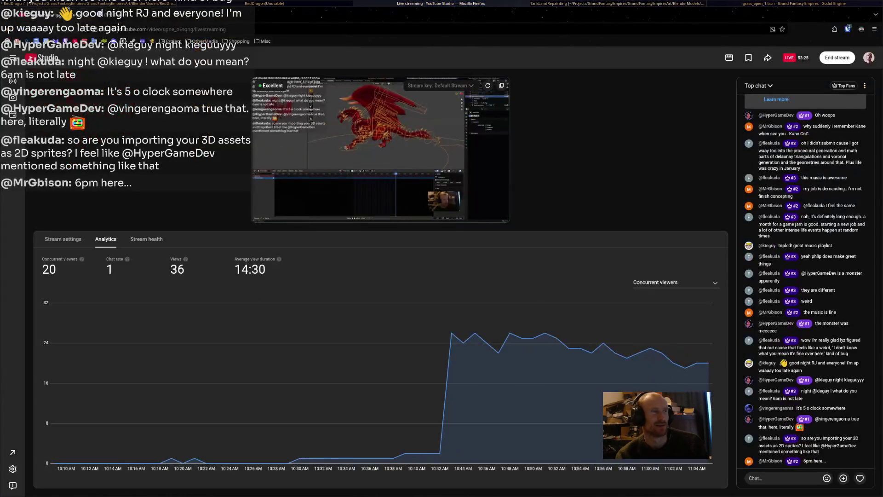
{"action": "key", "text": "alt+Tab"}
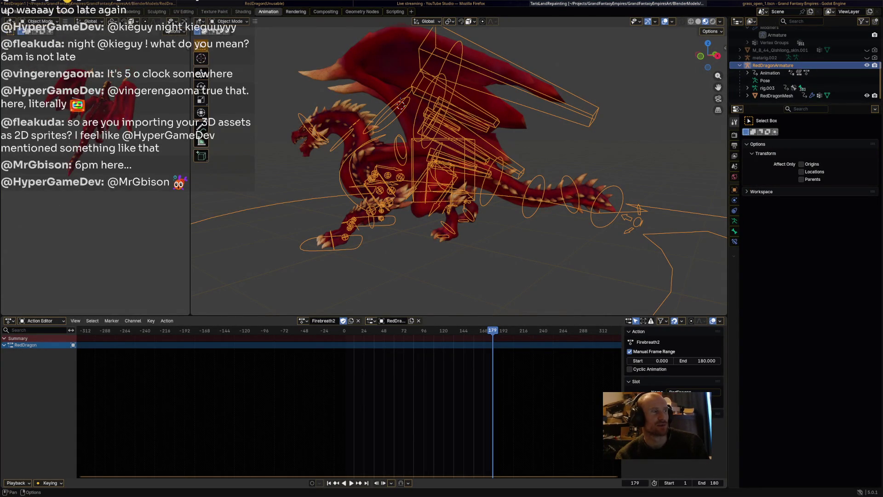
{"action": "left_click", "coordinate": [394, 11]}
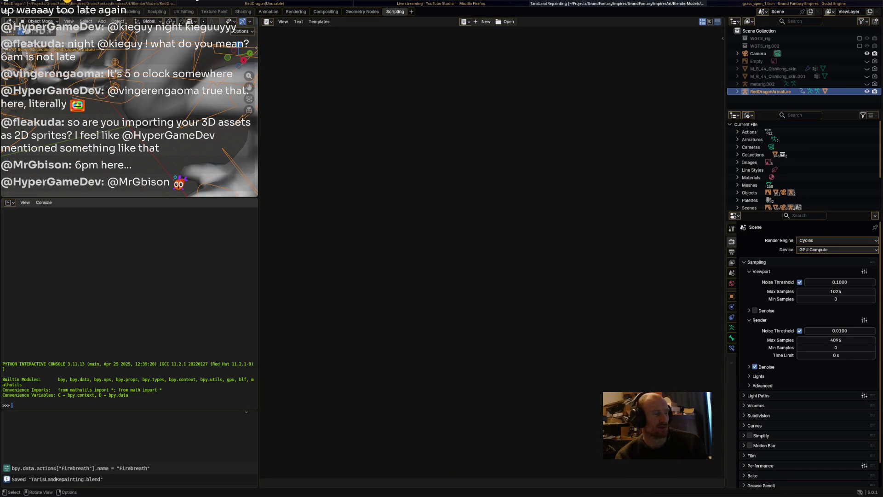
Step: Cycle from Compositing to a 3D viewport workspace and orbit around the dragon rig
{"action": "key", "text": "ctrl+Page_Up"}
{"action": "key", "text": "ctrl+Page_Up"}
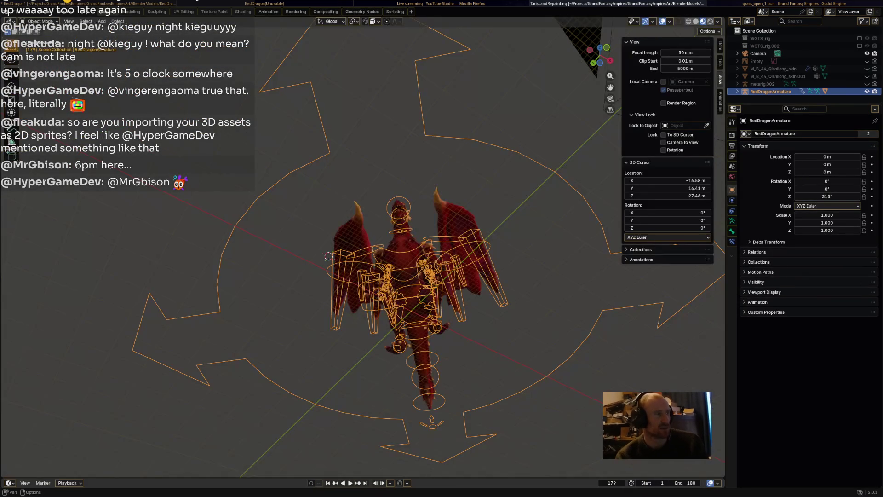
{"action": "key", "text": "ctrl+Page_Up"}
{"action": "key", "text": "ctrl+Page_Up"}
{"action": "key", "text": "ctrl+Page_Up"}
{"action": "mouse_move", "coordinate": [319, 219]}
{"action": "middle_mouse_down"}
{"action": "mouse_move", "coordinate": [372, 249]}
{"action": "mouse_move", "coordinate": [408, 208]}
{"action": "mouse_move", "coordinate": [334, 213]}
{"action": "middle_mouse_up"}
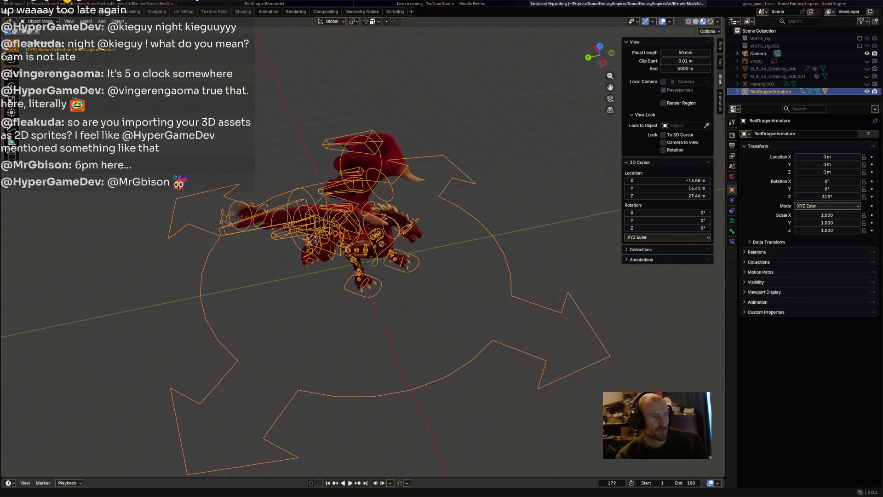
Step: Cycle through the open windows to the other Blender file showing the rig's Firebreath2 action
{"action": "key", "text": "alt+Tab"}
{"action": "key", "text": "alt+Tab"}
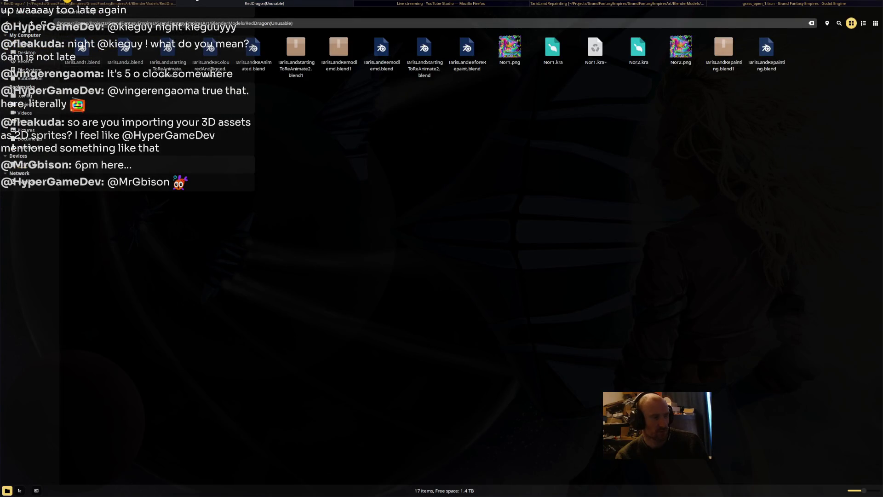
{"action": "key", "text": "alt+Tab"}
{"action": "key", "text": "alt+Tab"}
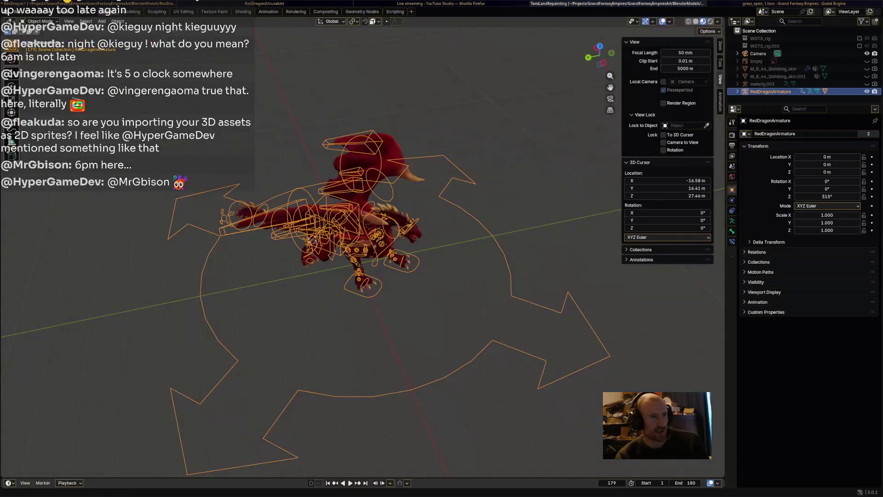
{"action": "key", "text": "alt+Tab"}
{"action": "key", "text": "alt+Tab"}
{"action": "middle_click_drag", "start_coordinate": [157, 147], "coordinate": [149, 141]}
{"action": "key", "text": "alt+Tab"}
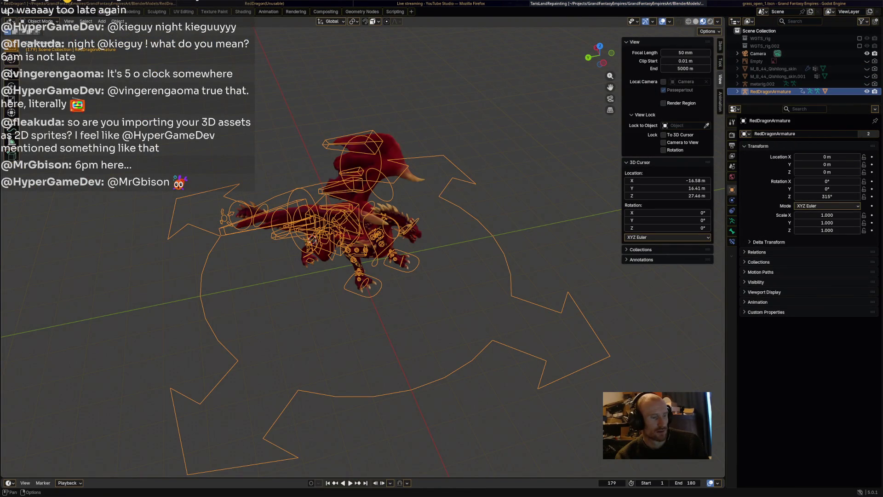
{"action": "key", "text": "alt+Tab"}
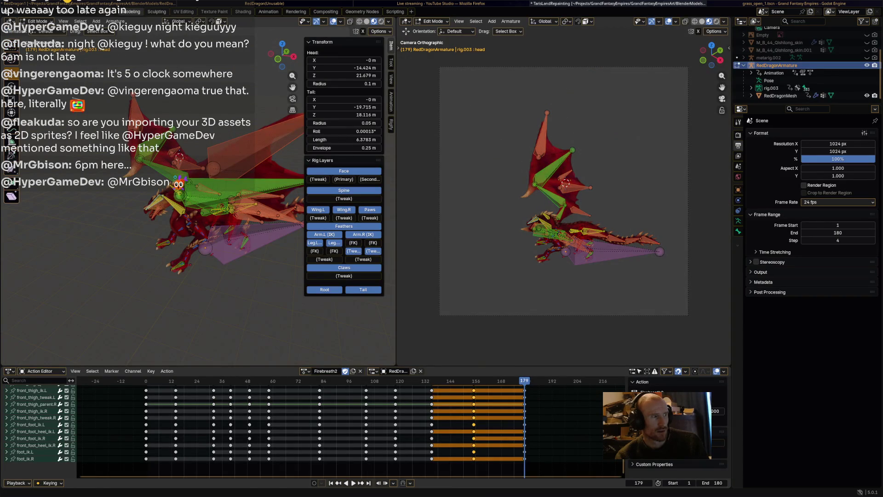
Step: Scrub the timeline, then assign the FlyUp action to the rig in place of Firebreath2
{"action": "key", "text": "space"}
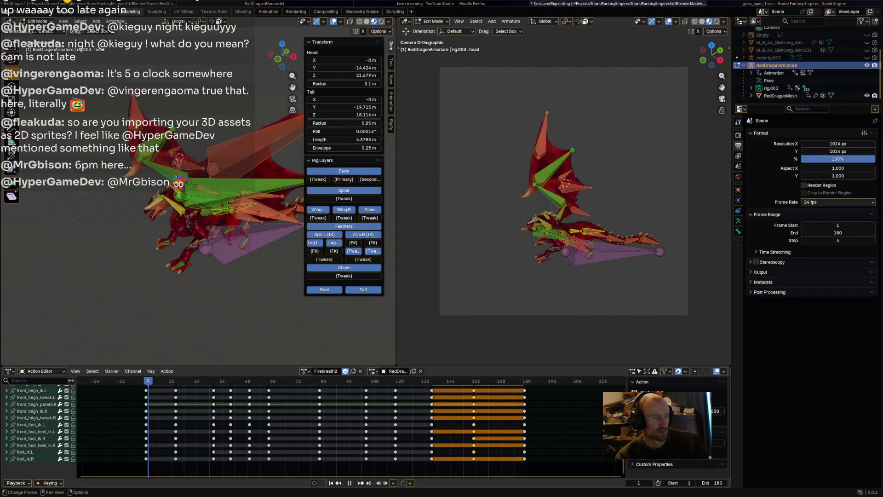
{"action": "left_click_drag", "start_coordinate": [222, 380], "coordinate": [142, 381]}
{"action": "key", "text": "space"}
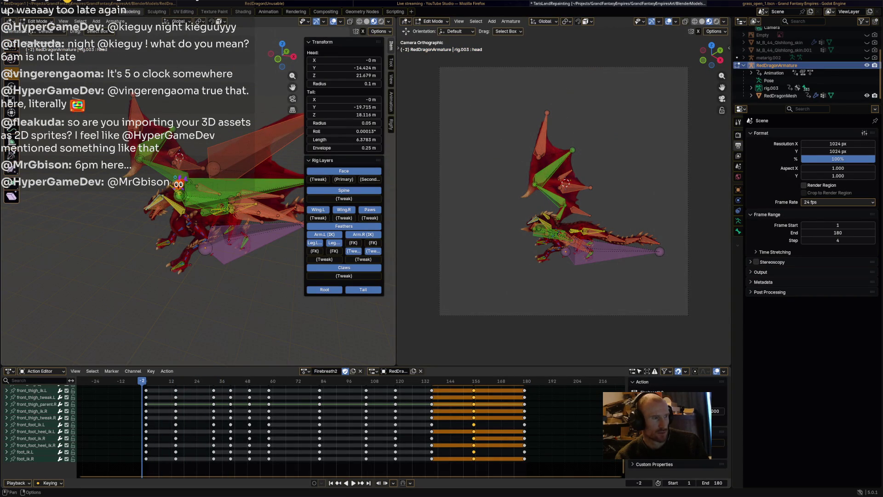
{"action": "key", "text": "ctrl+Page_Down"}
{"action": "key", "text": "ctrl+Page_Down"}
{"action": "key", "text": "ctrl+Page_Down"}
{"action": "key", "text": "ctrl+Page_Down"}
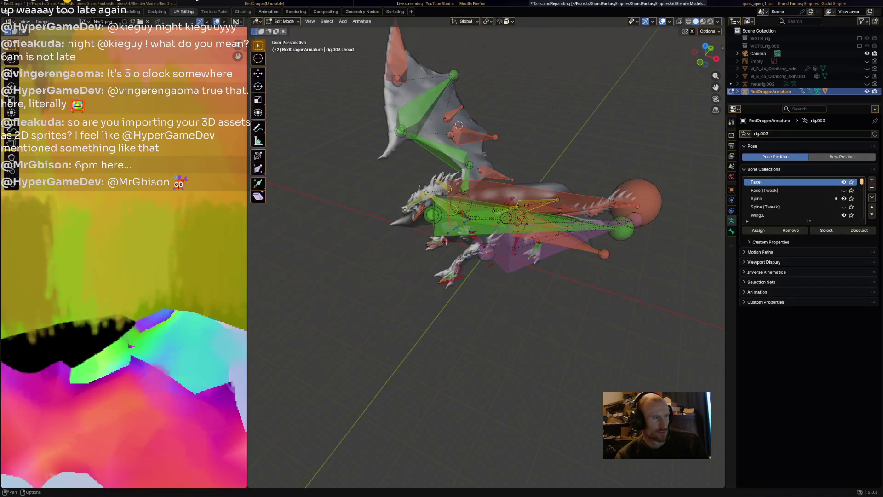
{"action": "left_click_drag", "start_coordinate": [342, 331], "coordinate": [350, 330]}
{"action": "left_click", "coordinate": [304, 321]}
{"action": "left_click", "coordinate": [322, 385]}
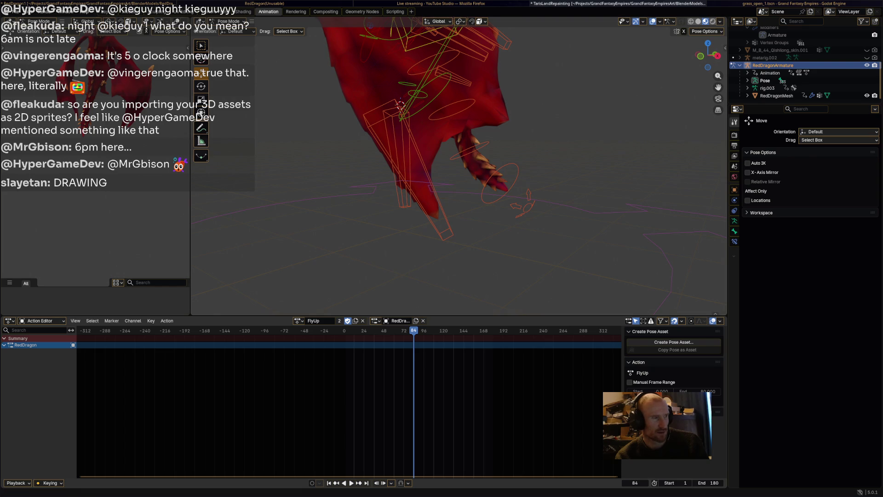
Step: At frame 6 of FlyUp, try shifting the torso bone sideways, then undo it
{"action": "key", "text": "alt+Tab"}
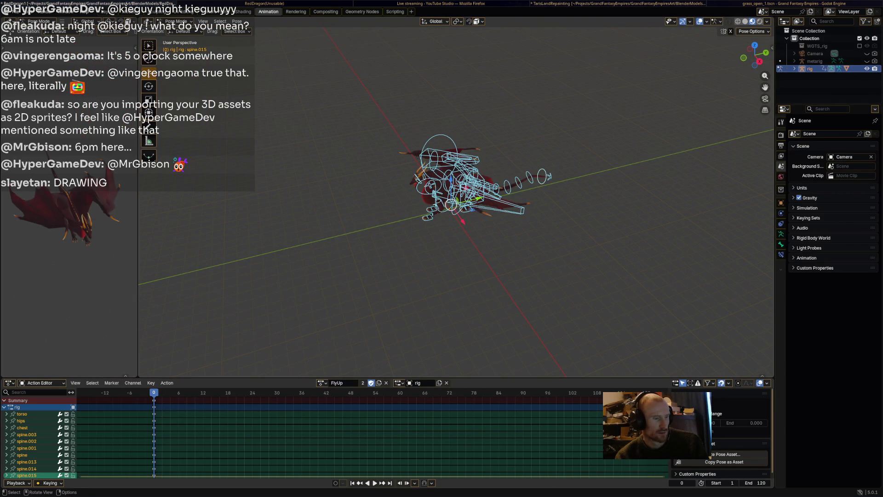
{"action": "scroll", "coordinate": [456, 193], "scroll_direction": "up", "scroll_amount": 5}
{"action": "mouse_move", "coordinate": [455, 193]}
{"action": "middle_mouse_down"}
{"action": "mouse_move", "coordinate": [511, 158]}
{"action": "mouse_move", "coordinate": [520, 166]}
{"action": "middle_mouse_up"}
{"action": "scroll", "coordinate": [487, 184], "scroll_direction": "down", "scroll_amount": 5}
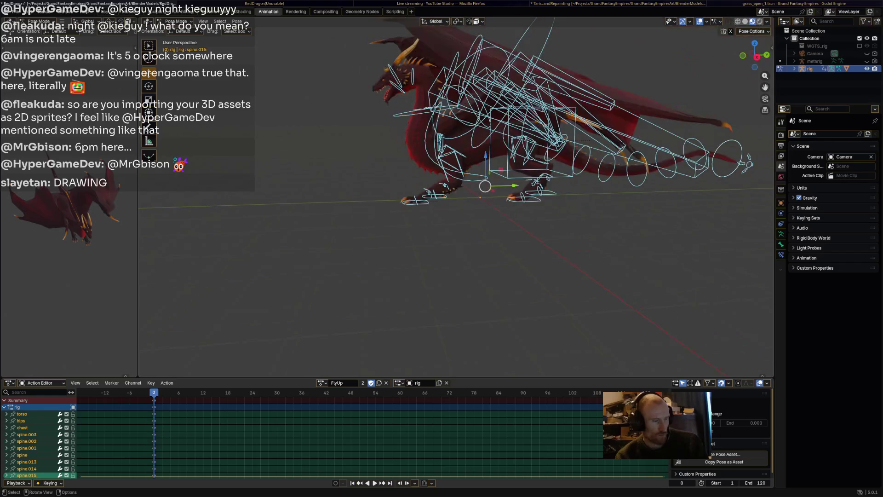
{"action": "left_click", "coordinate": [179, 392]}
{"action": "middle_click_drag", "start_coordinate": [460, 230], "coordinate": [481, 230]}
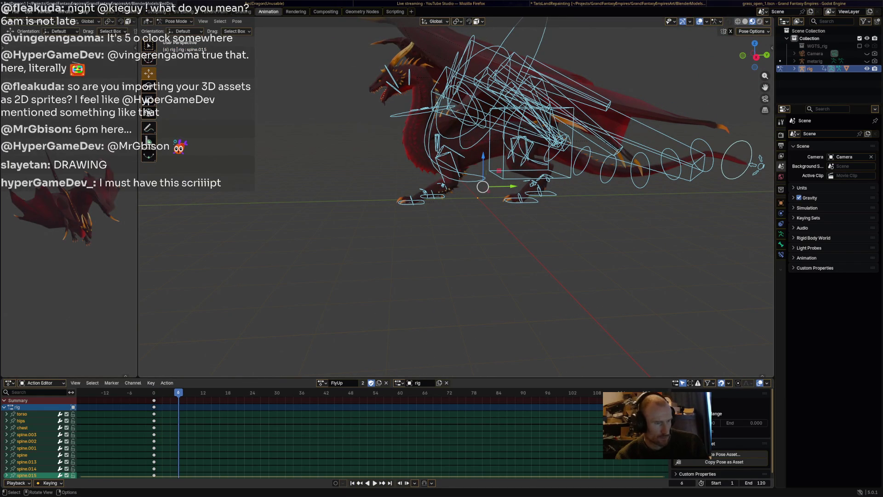
{"action": "left_click", "coordinate": [531, 138]}
{"action": "left_click_drag", "start_coordinate": [550, 141], "coordinate": [536, 141]}
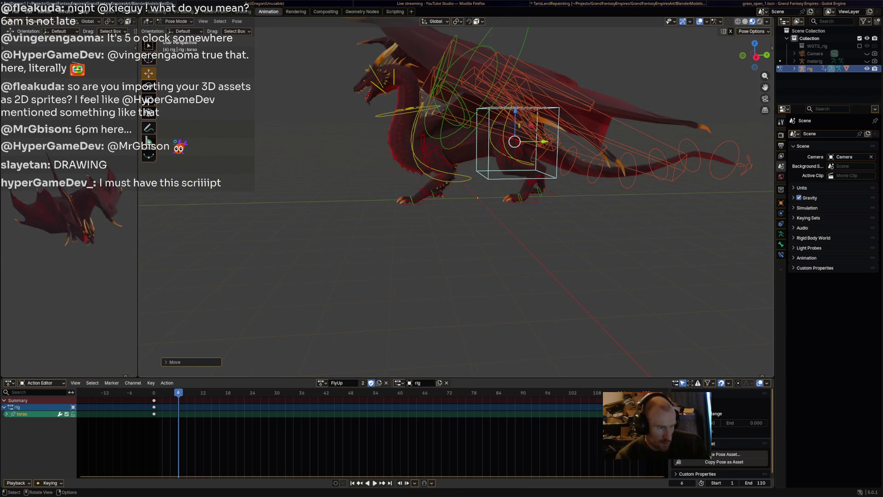
{"action": "key", "text": "ctrl+z"}
Step: Rotate the dragon's hips bone into a new pose
{"action": "left_click", "coordinate": [491, 133]}
{"action": "key", "text": "r"}
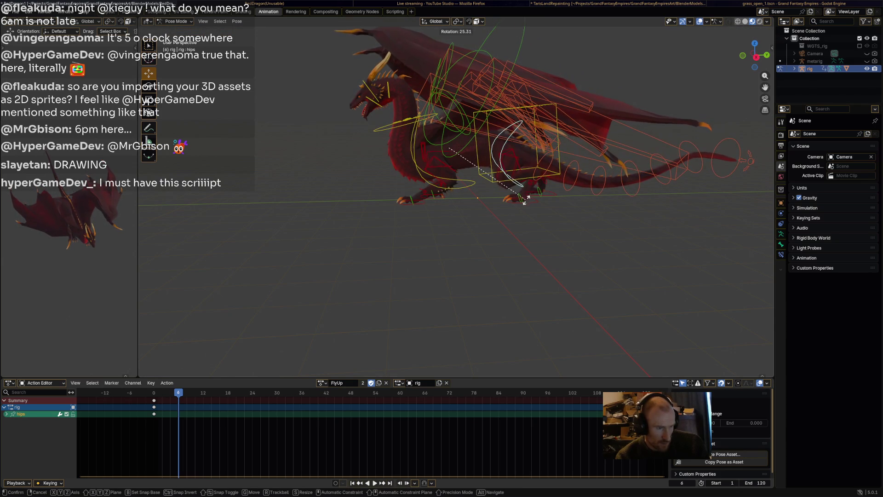
{"action": "left_click", "coordinate": [531, 193]}
{"action": "left_click", "coordinate": [417, 156]}
{"action": "key", "text": "r"}
Step: Rotate the neck, HeadUpper and HeadLower jaw bones to re-pose the head
{"action": "left_click", "coordinate": [448, 147]}
{"action": "left_click", "coordinate": [416, 127]}
{"action": "left_click", "coordinate": [405, 128]}
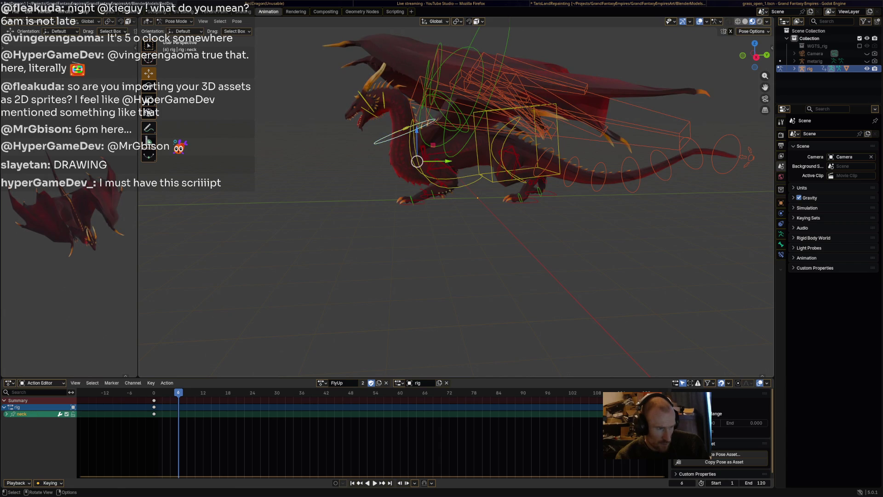
{"action": "key", "text": "r"}
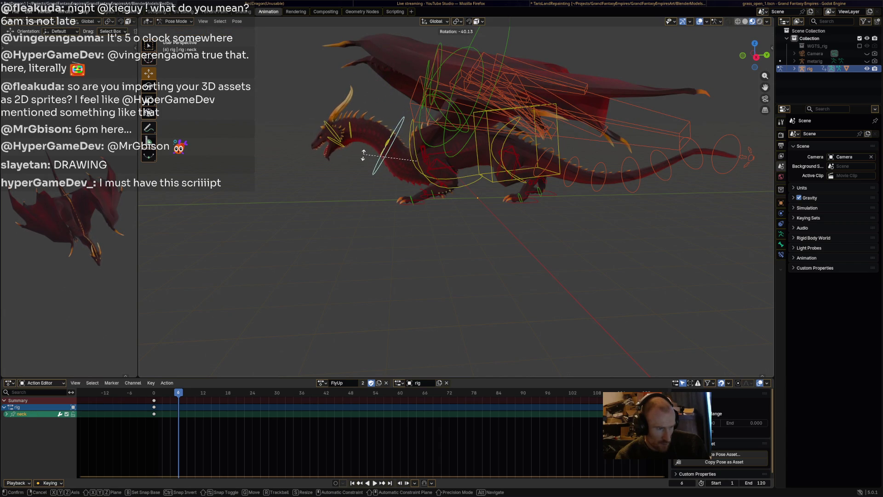
{"action": "left_click", "coordinate": [354, 138]}
{"action": "left_click", "coordinate": [333, 134]}
{"action": "key", "text": "r"}
{"action": "left_click", "coordinate": [343, 136]}
{"action": "left_click", "coordinate": [339, 142]}
{"action": "key", "text": "r"}
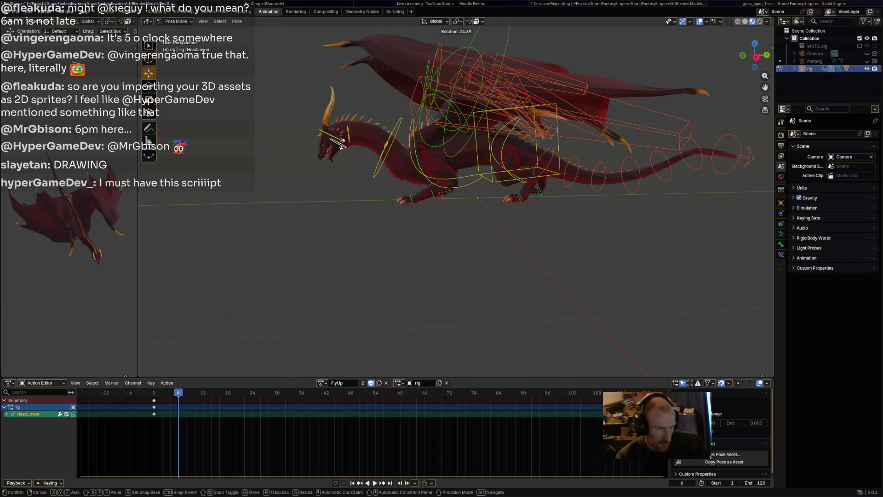
{"action": "left_click", "coordinate": [339, 143]}
Step: Rotate the Wing.L bone downward, viewed from the front
{"action": "left_click", "coordinate": [453, 111]}
{"action": "mouse_move", "coordinate": [454, 111]}
{"action": "middle_mouse_down"}
{"action": "mouse_move", "coordinate": [518, 118]}
{"action": "mouse_move", "coordinate": [524, 139]}
{"action": "mouse_move", "coordinate": [557, 168]}
{"action": "mouse_move", "coordinate": [567, 248]}
{"action": "middle_mouse_up"}
{"action": "key", "text": "r"}
{"action": "left_click", "coordinate": [567, 187]}
Step: Nudge feather bone w_feather.004.L, then select feathers w_feather.002.L and w_feather.003.L
{"action": "left_click", "coordinate": [525, 202]}
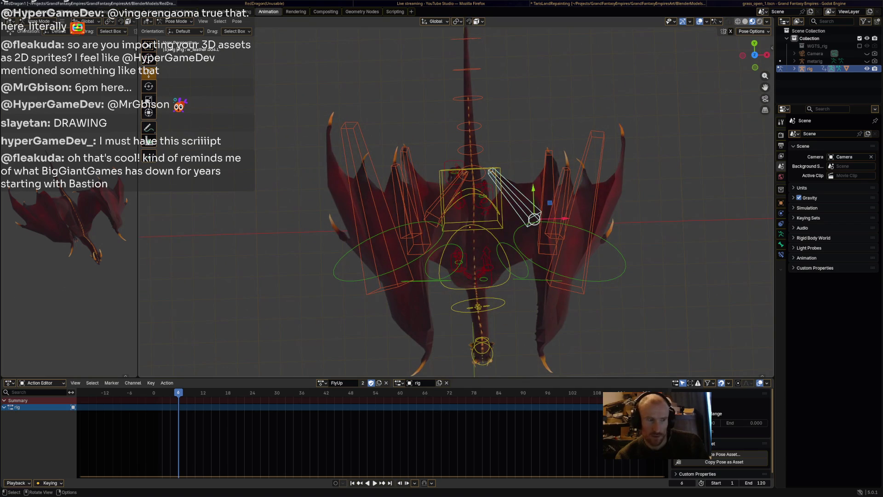
{"action": "key", "text": "g"}
{"action": "left_click", "coordinate": [542, 207]}
{"action": "key", "text": "r"}
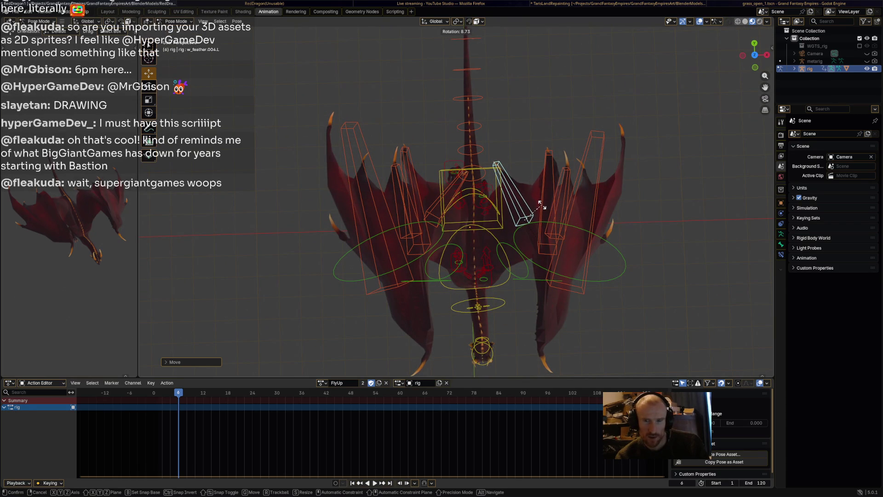
{"action": "right_click", "coordinate": [543, 207]}
{"action": "left_click", "coordinate": [559, 202]}
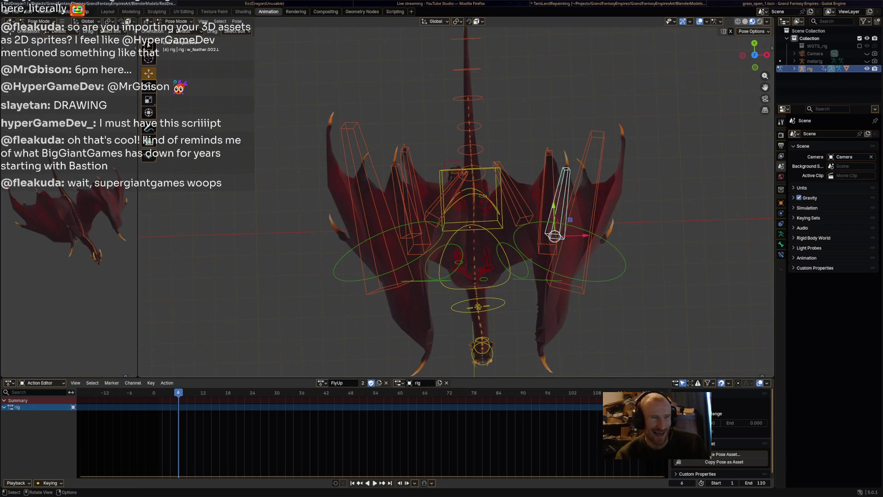
{"action": "left_click", "coordinate": [548, 202]}
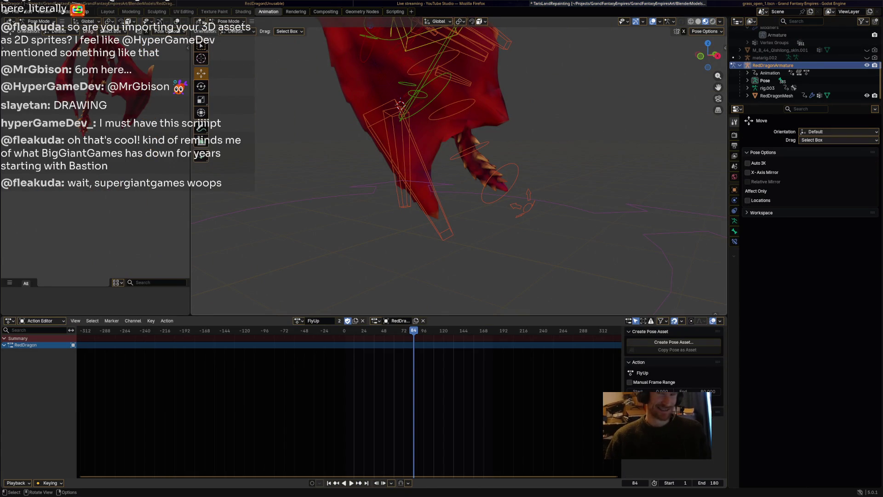
{"action": "key", "text": "alt+Tab"}
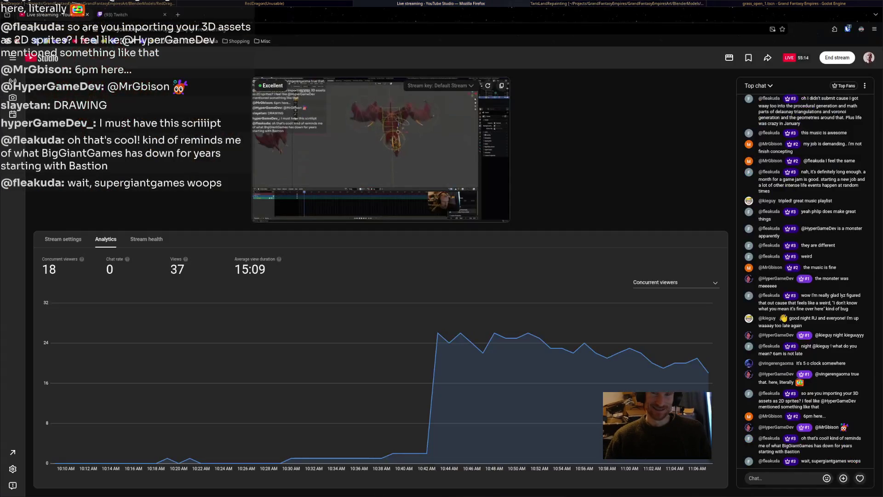
{"action": "key", "text": "alt+Tab"}
{"action": "key", "text": "alt+Tab"}
{"action": "key", "text": "alt+Tab"}
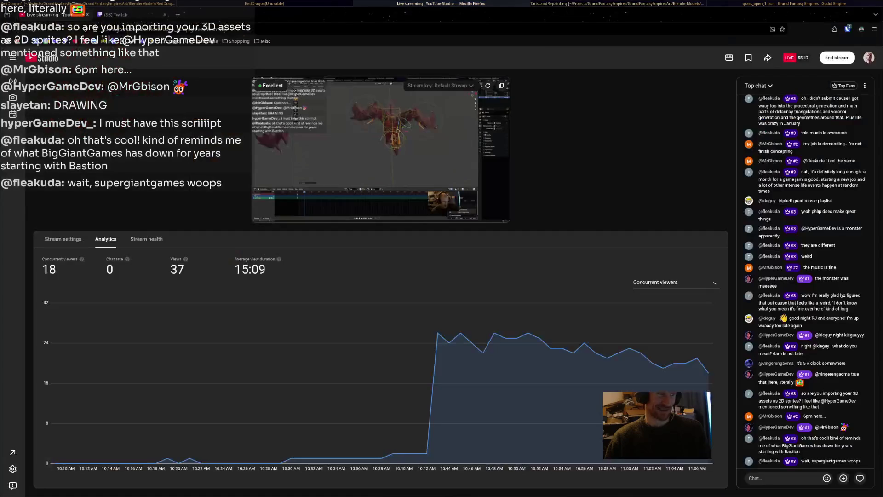
{"action": "key", "text": "alt+Tab"}
{"action": "key", "text": "alt+Tab"}
{"action": "key", "text": "alt+Tab"}
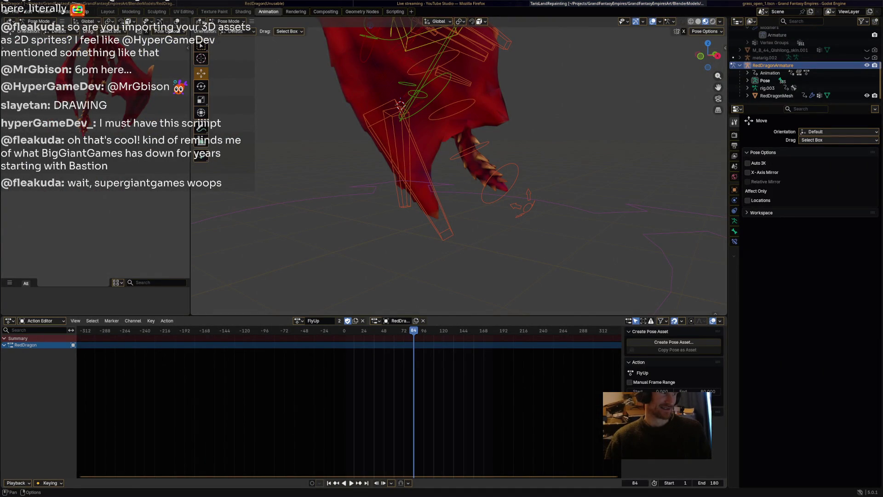
Step: Go up to BlenderModels, enter FairyQueen and open FairyQueenPaintedAnimated2.blend in Blender
{"action": "key", "text": "alt+Tab"}
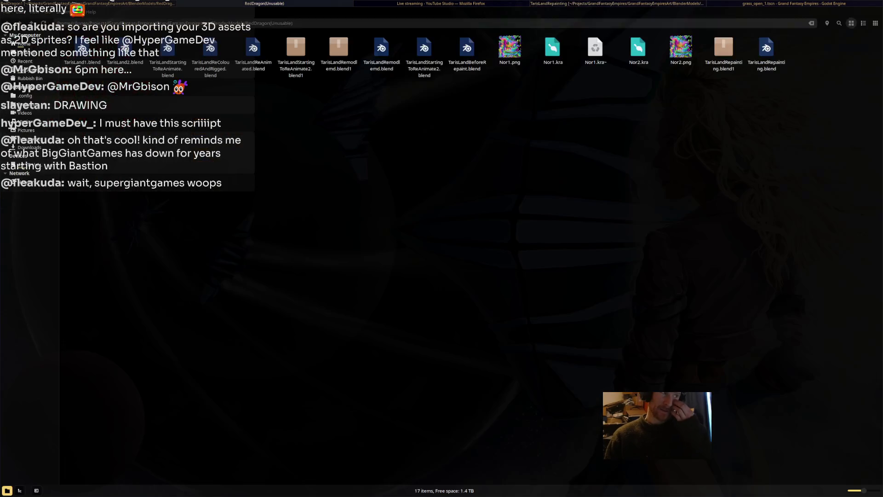
{"action": "key", "text": "BackSpace"}
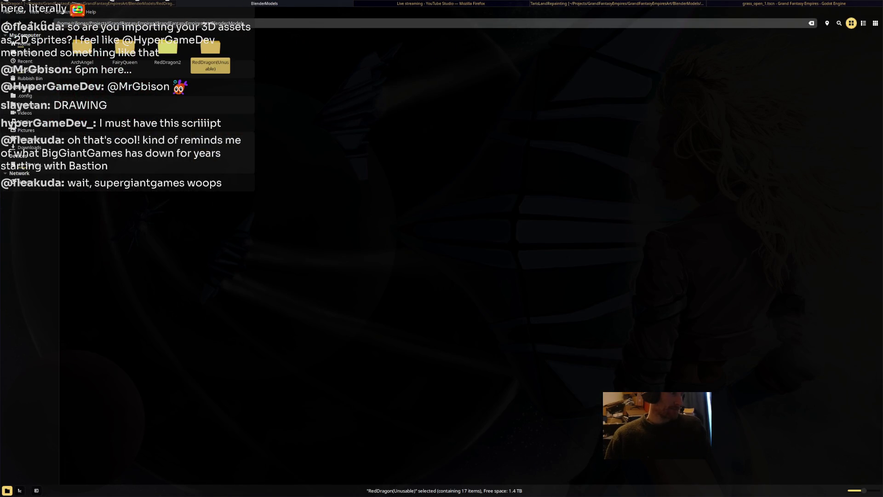
{"action": "key", "text": "Left"}
{"action": "key", "text": "Left"}
{"action": "key", "text": "Return"}
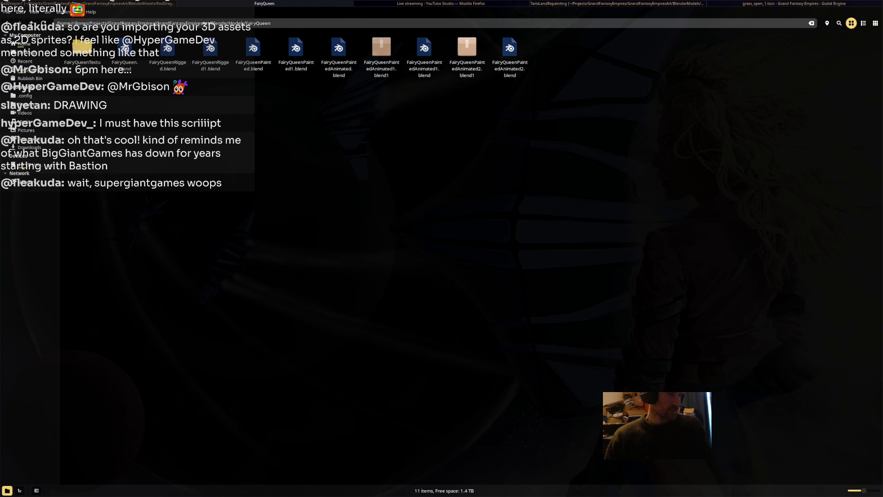
{"action": "double_click", "coordinate": [510, 51]}
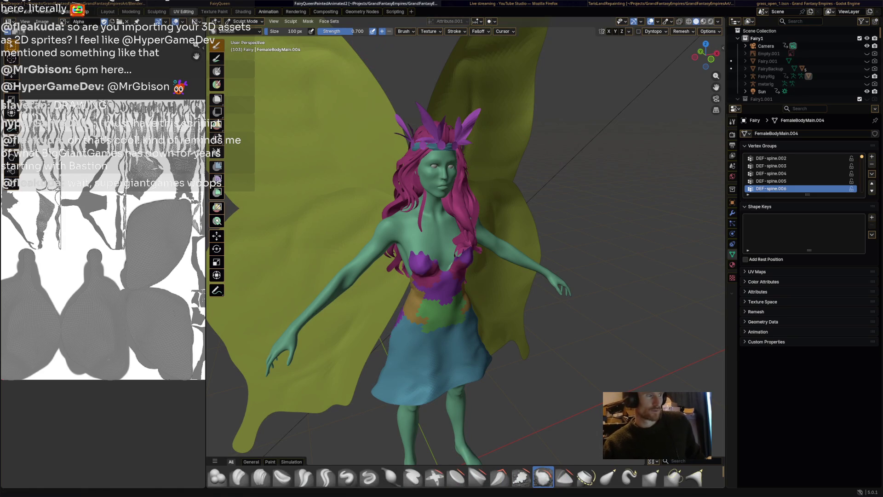
Step: Select all of the render script's text in the Scripting workspace editor, then return to the file manager
{"action": "left_click", "coordinate": [395, 11]}
{"action": "left_click", "coordinate": [341, 284]}
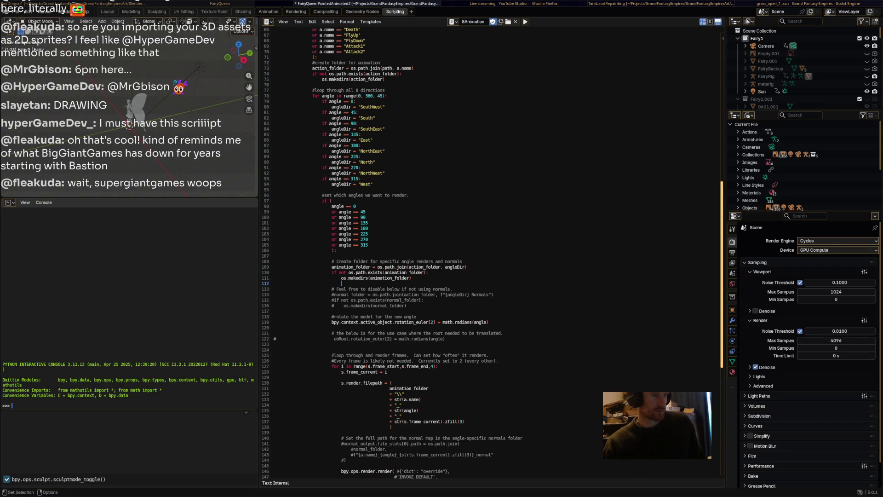
{"action": "key", "text": "ctrl+a"}
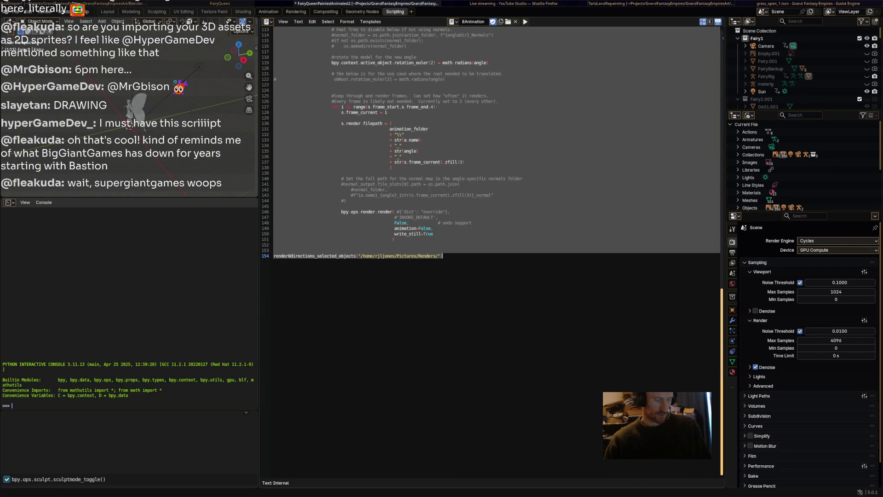
{"action": "key", "text": "alt+Tab"}
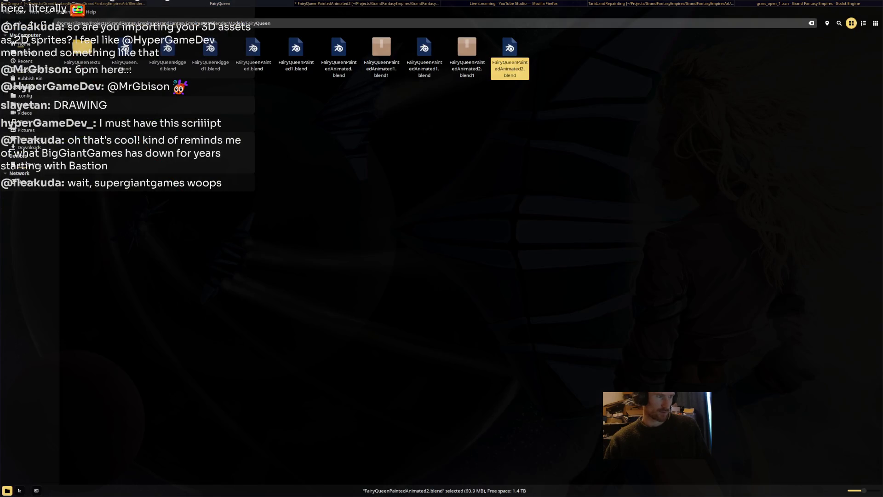
Step: Create an empty document named animation_sprite_maker.py in FairyQueen and bring up its copy menu
{"action": "right_click", "coordinate": [605, 139]}
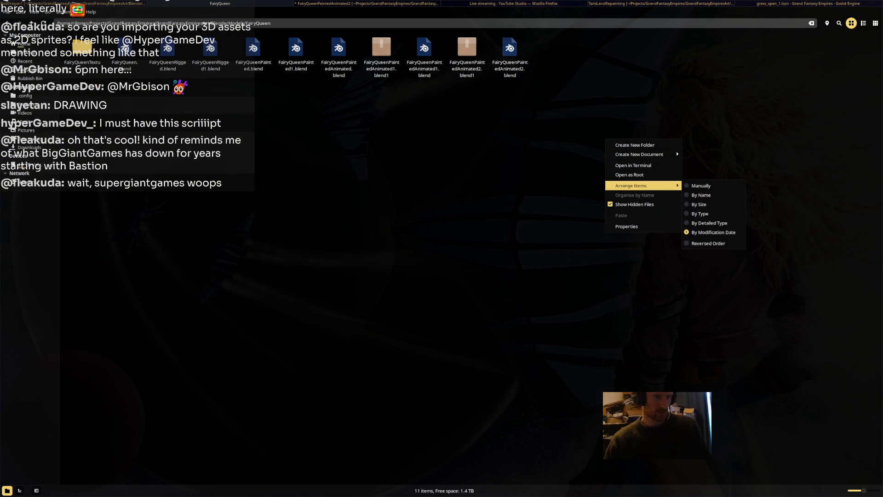
{"action": "mouse_move", "coordinate": [662, 154]}
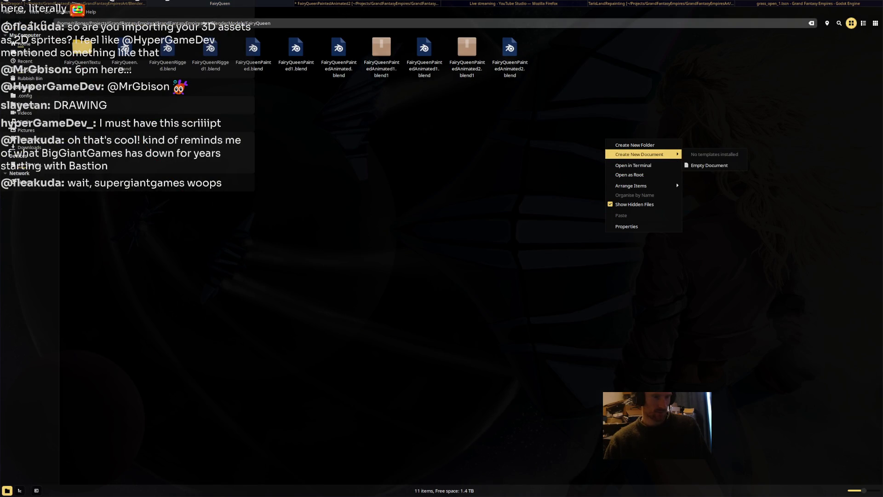
{"action": "left_click", "coordinate": [711, 165]}
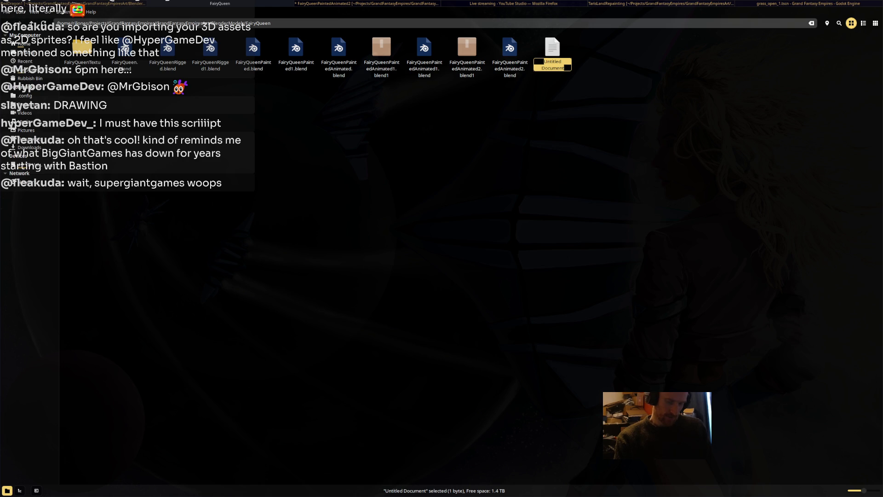
{"action": "type", "text": "an"}
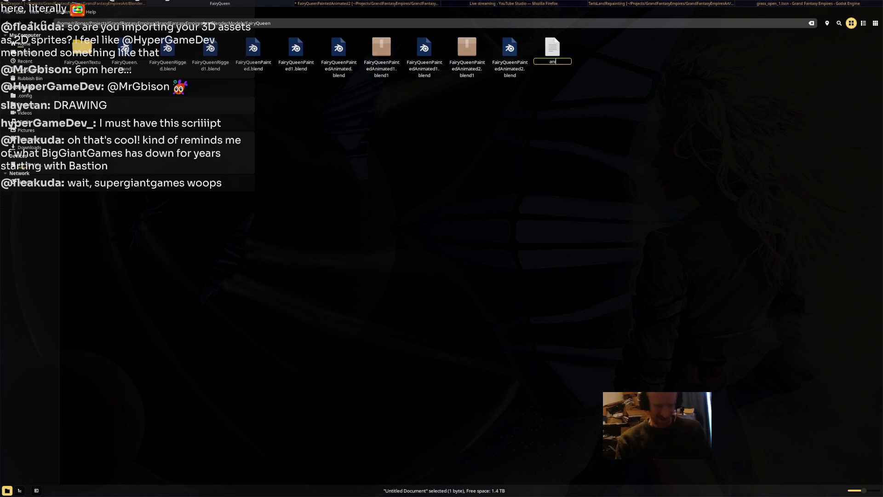
{"action": "type", "text": "animation_sprite_am"}
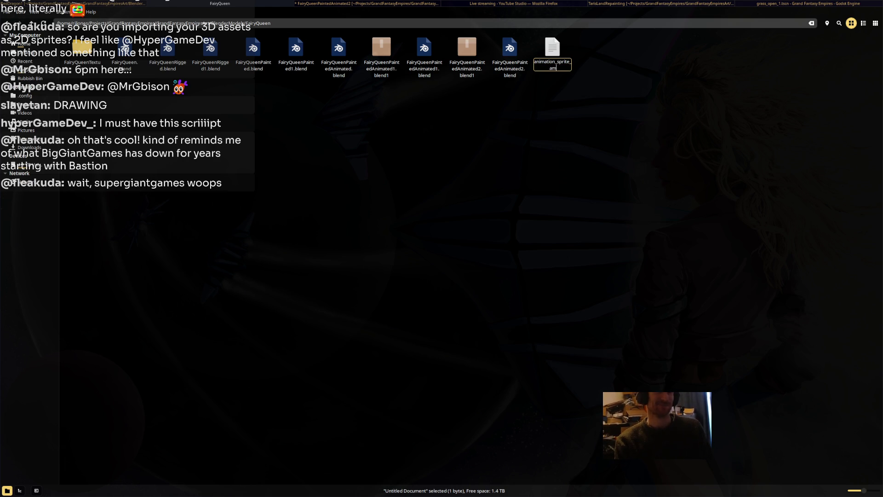
{"action": "key", "text": "BackSpace"}
{"action": "type", "text": "maker.py"}
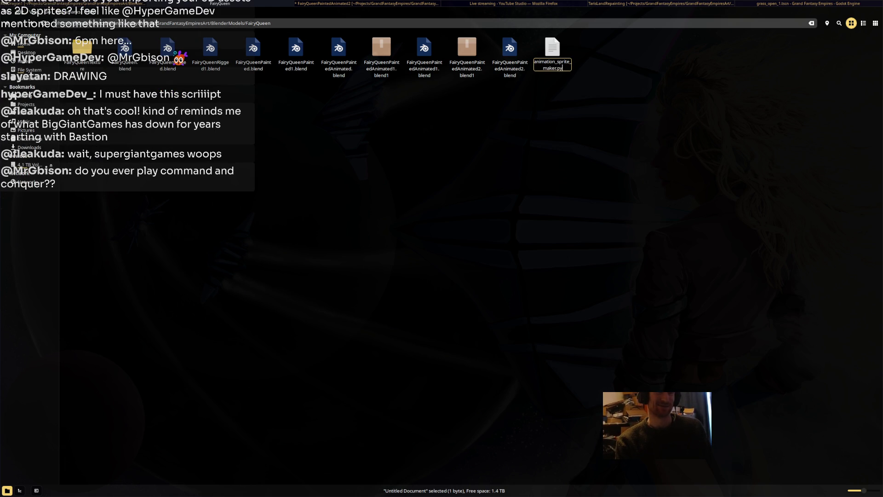
{"action": "key", "text": "Return"}
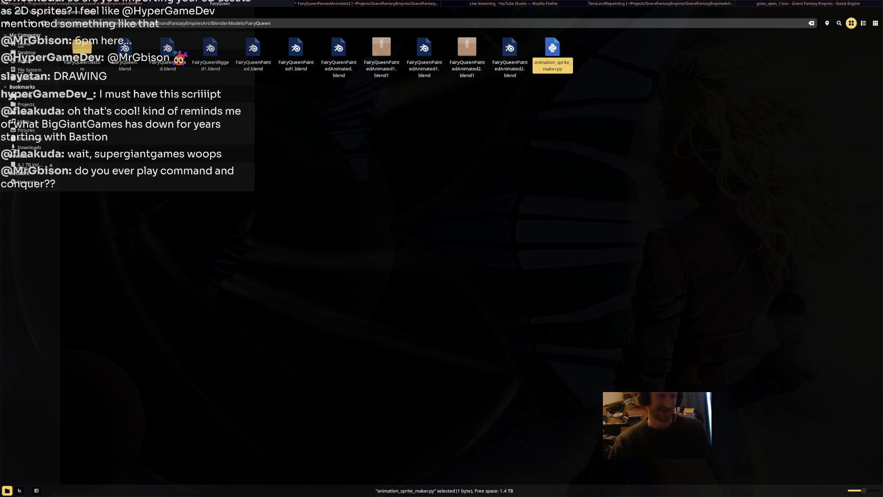
{"action": "right_click", "coordinate": [567, 68]}
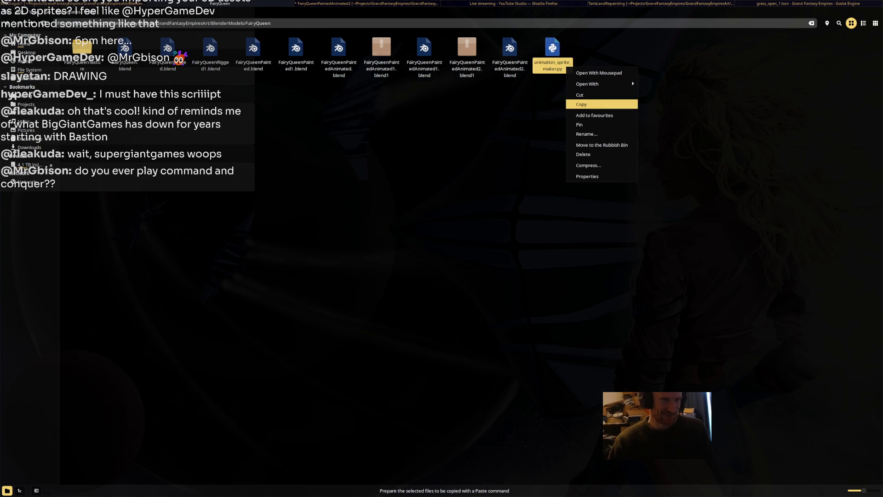
{"action": "key", "text": "Escape"}
Step: In Hyper Game Dev!'s useful-tools forum, start a post titled 'blender to sprite animation'
{"action": "key", "text": "alt+Tab"}
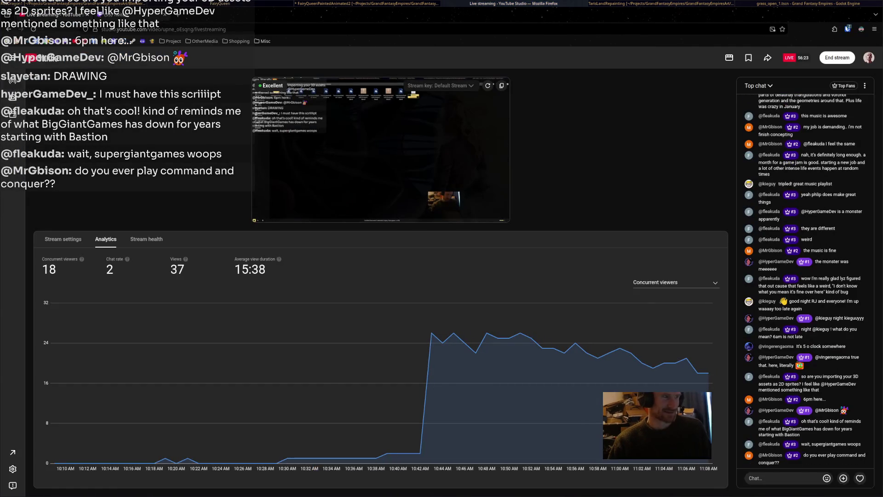
{"action": "left_click", "coordinate": [179, 16]}
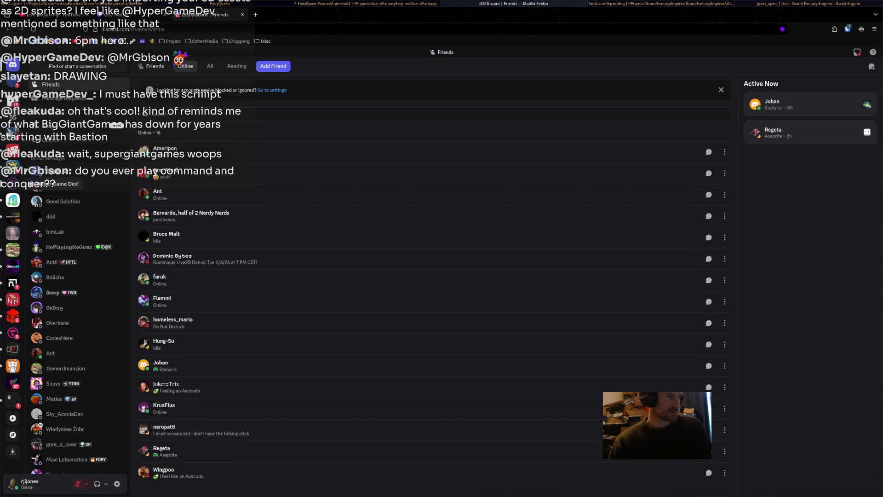
{"action": "left_click", "coordinate": [12, 184]}
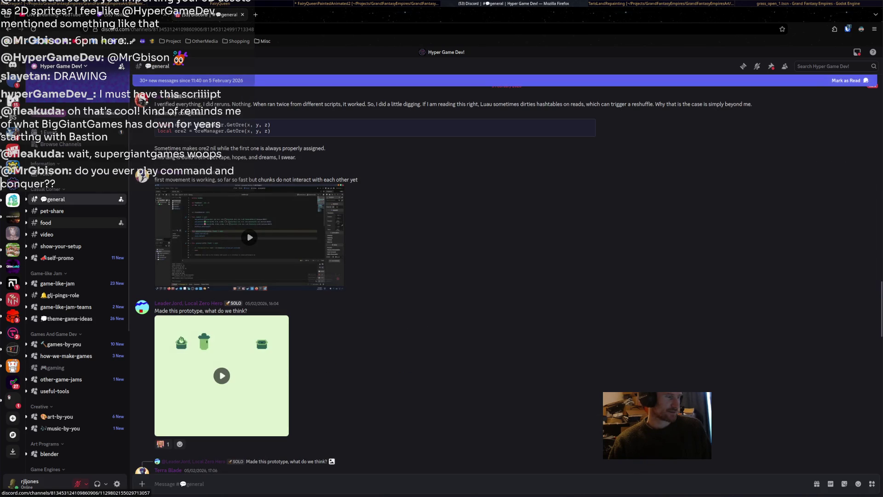
{"action": "mouse_move", "coordinate": [69, 307]}
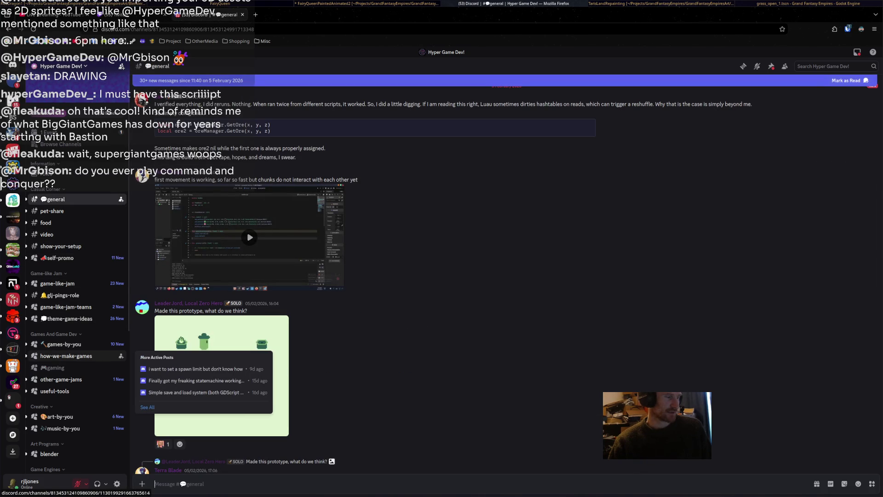
{"action": "left_click", "coordinate": [56, 391]}
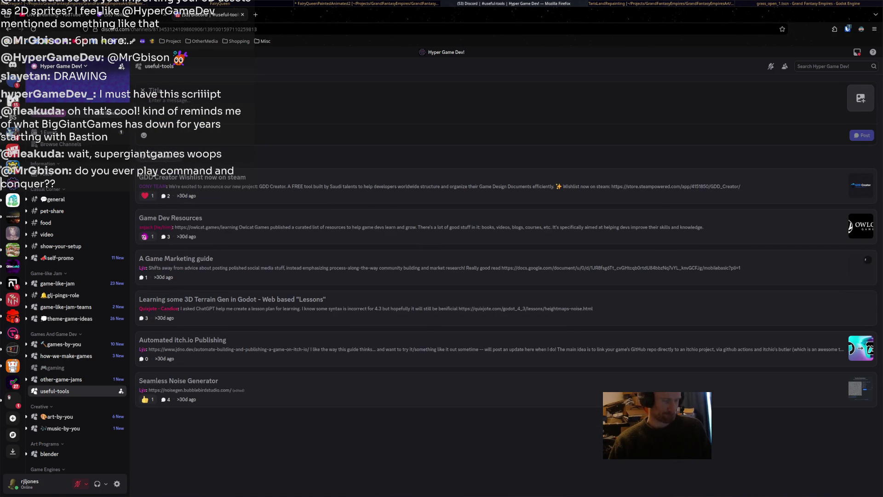
{"action": "type", "text": "blender to spr"}
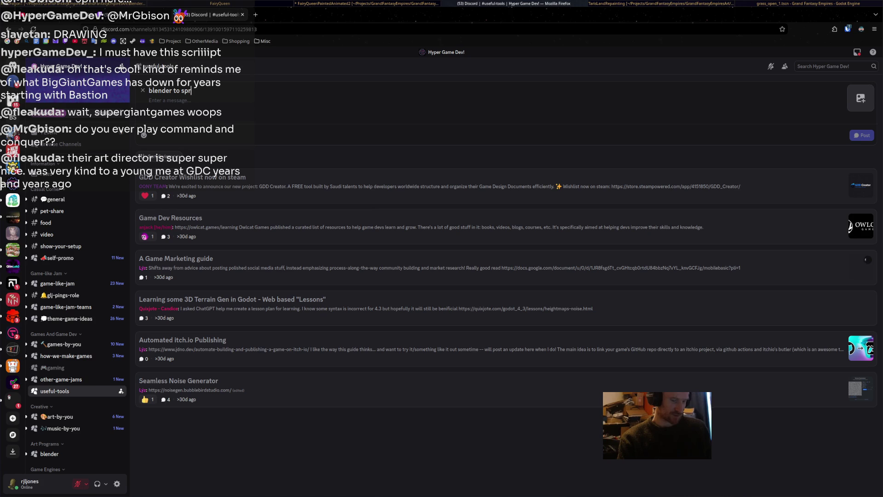
{"action": "key", "text": "alt+Tab"}
{"action": "key", "text": "alt+Tab"}
{"action": "key", "text": "alt+Tab"}
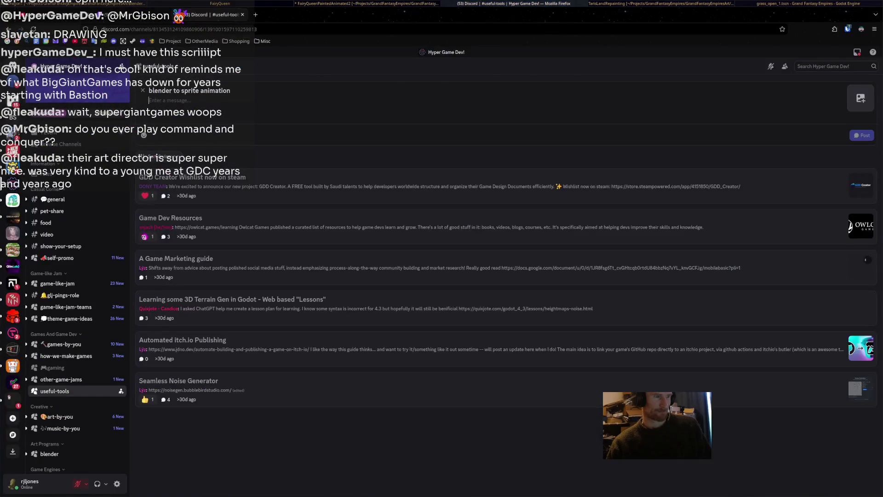
{"action": "key", "text": "alt+Tab"}
{"action": "key", "text": "alt+Tab"}
{"action": "key", "text": "alt+Tab"}
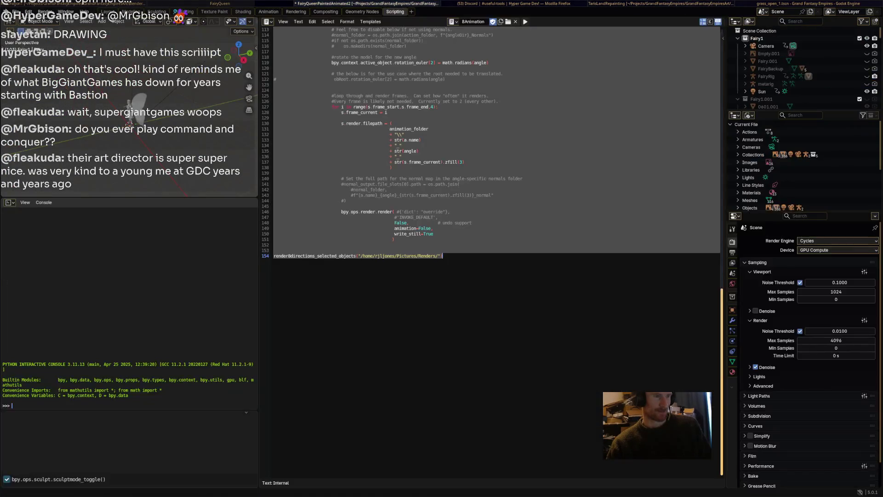
Step: Tile the file manager beside Discord and drag animation_sprite_maker.py into the forum post
{"action": "key", "text": "super+Left"}
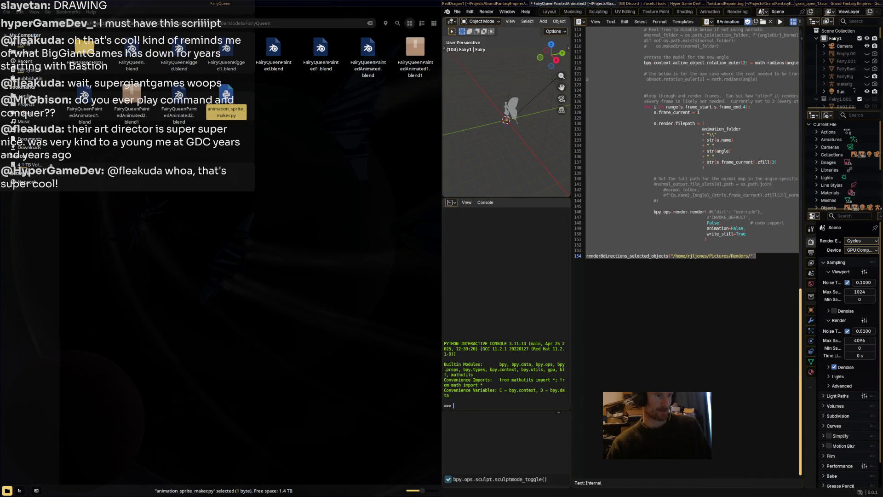
{"action": "key", "text": "alt+Tab"}
{"action": "mouse_move", "coordinate": [227, 95]}
{"action": "left_mouse_down"}
{"action": "mouse_move", "coordinate": [360, 108]}
{"action": "mouse_move", "coordinate": [661, 106]}
{"action": "left_mouse_up"}
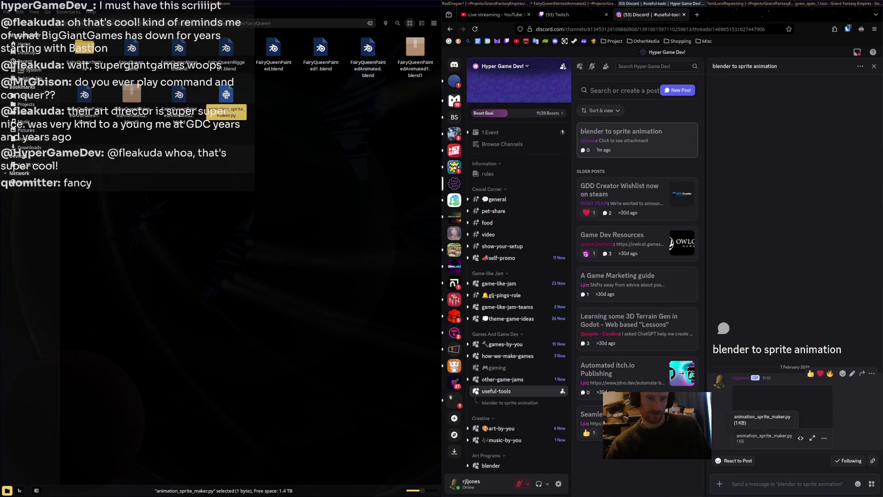
{"action": "left_click", "coordinate": [824, 438]}
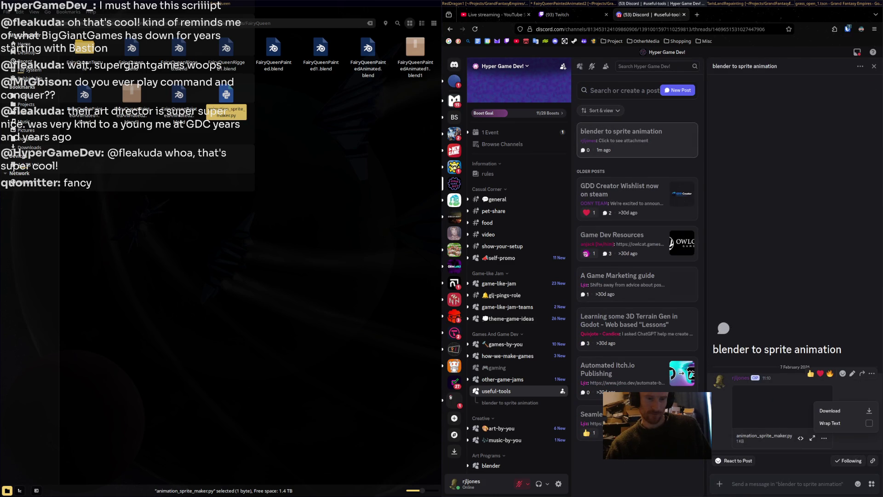
{"action": "left_click", "coordinate": [276, 276]}
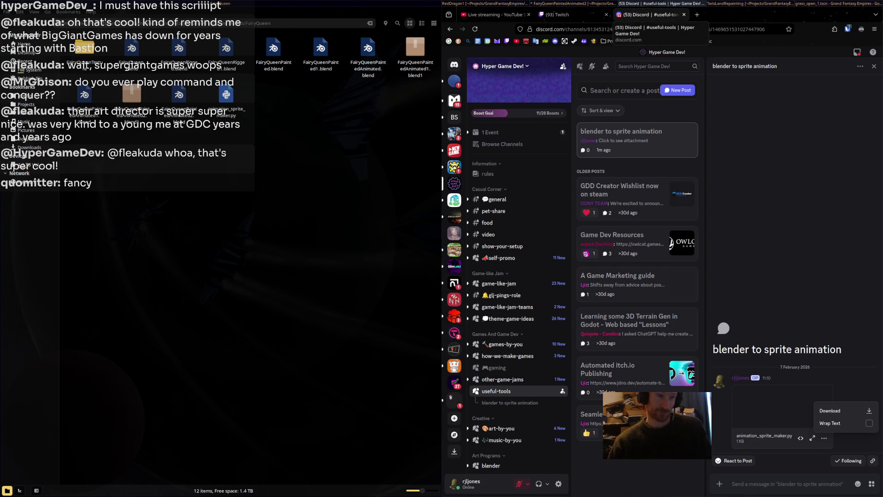
Step: Save FairyQueenPaintedAnimated2.blend, then cycle back to the dragon rig window with FlyUp at frame 84
{"action": "key", "text": "super+Up"}
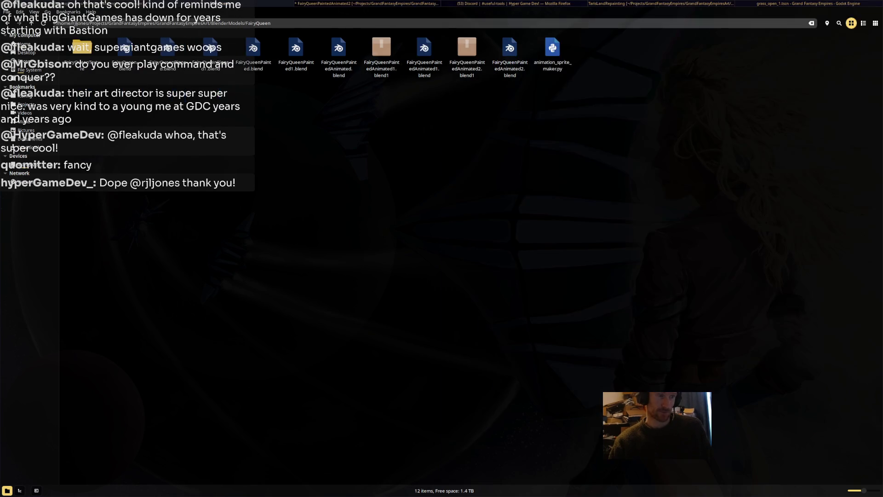
{"action": "key", "text": "alt+Tab"}
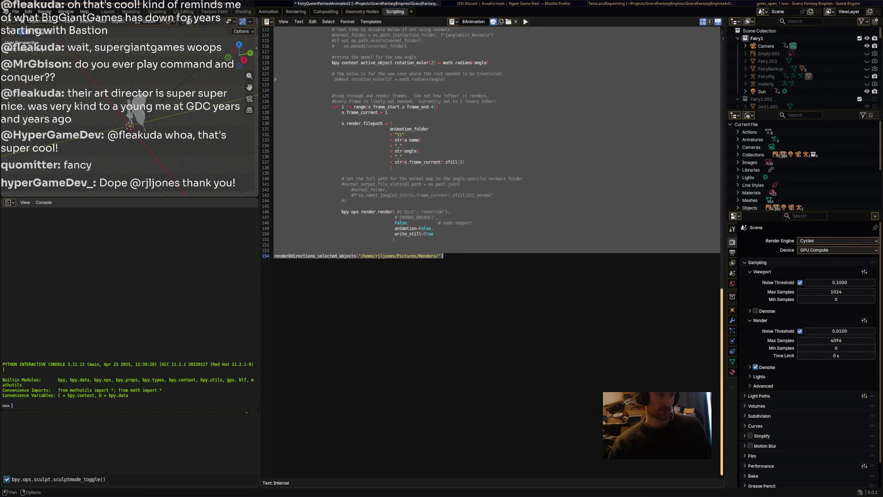
{"action": "key", "text": "ctrl+s"}
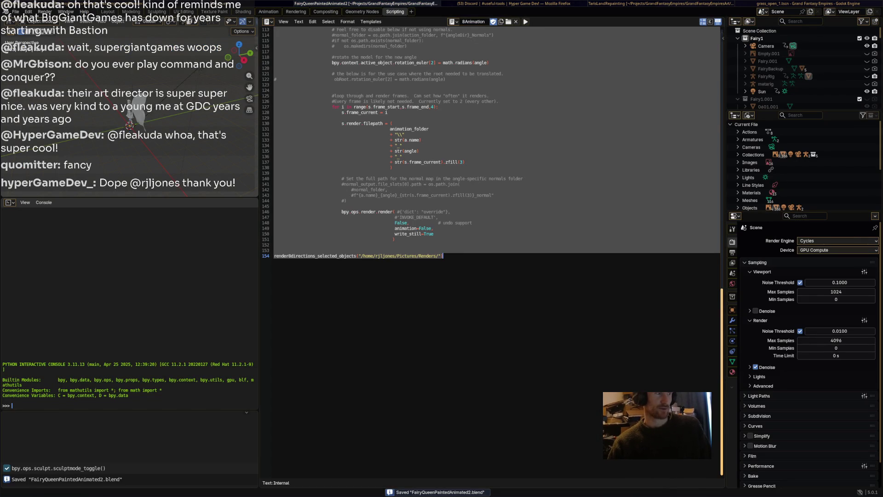
{"action": "key", "text": "alt+Tab"}
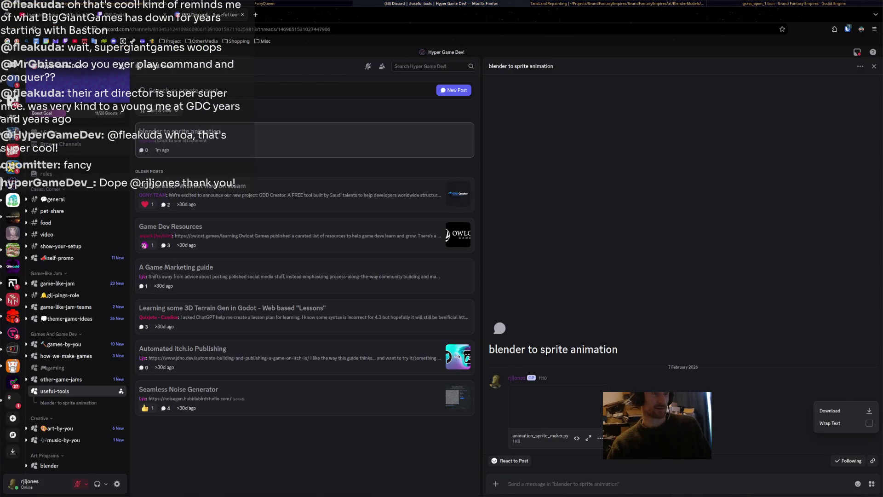
{"action": "key", "text": "alt+Tab"}
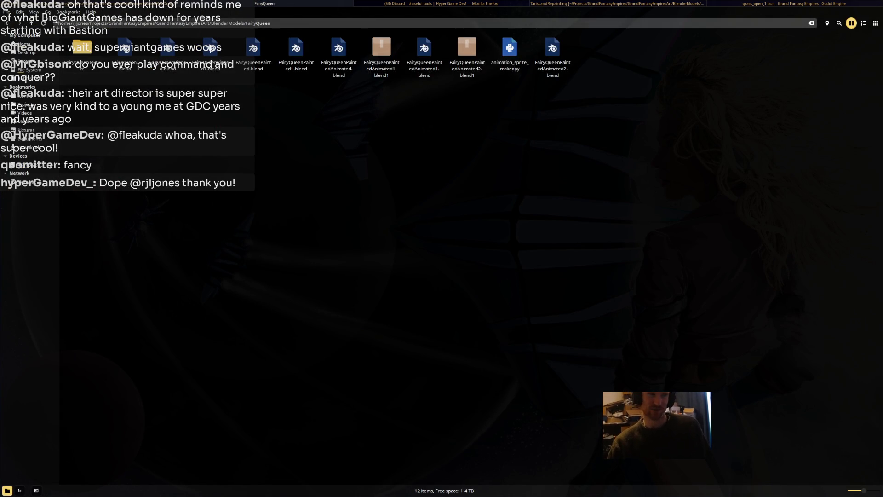
{"action": "key", "text": "Escape"}
{"action": "key", "text": "alt+Tab"}
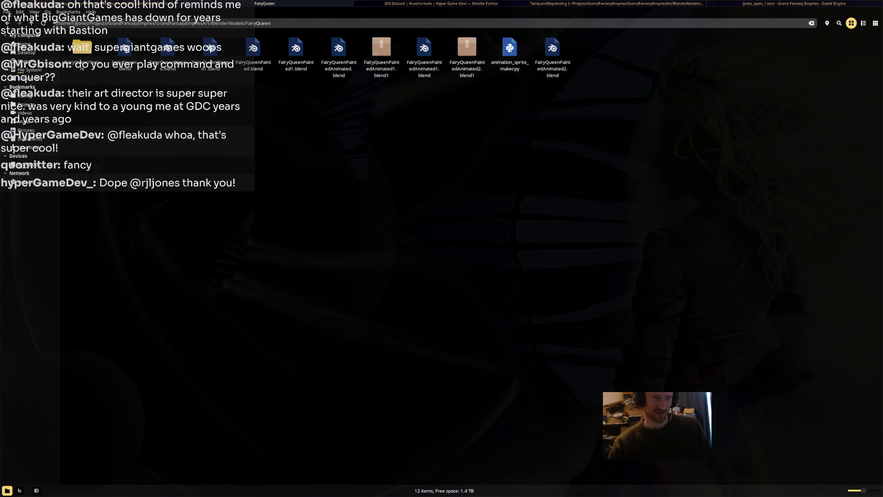
{"action": "scroll", "coordinate": [437, 138], "scroll_direction": "down", "scroll_amount": 5}
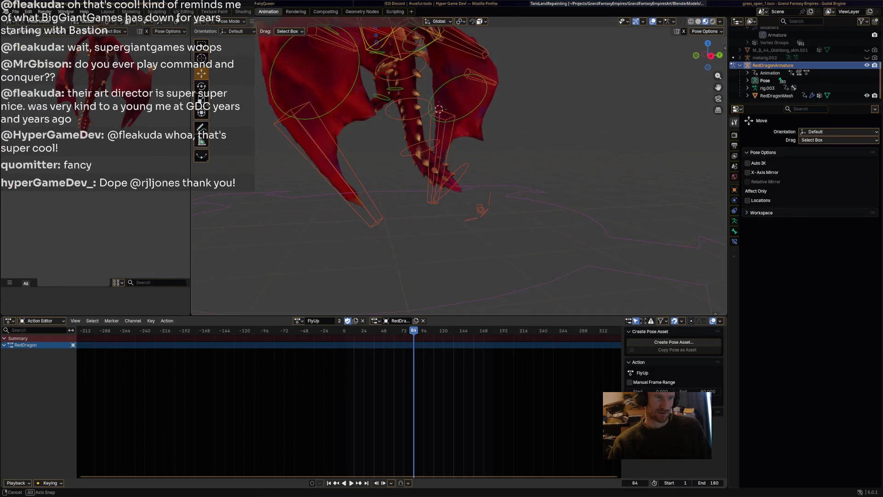
Step: Select all dragon bones, keyframe them at frame 6, and preview FlyUp playback
{"action": "mouse_move", "coordinate": [437, 128]}
{"action": "middle_mouse_down"}
{"action": "mouse_move", "coordinate": [460, 128]}
{"action": "mouse_move", "coordinate": [460, 152]}
{"action": "middle_mouse_up"}
{"action": "key", "text": "alt+Tab"}
{"action": "middle_click_drag", "start_coordinate": [456, 207], "coordinate": [536, 220]}
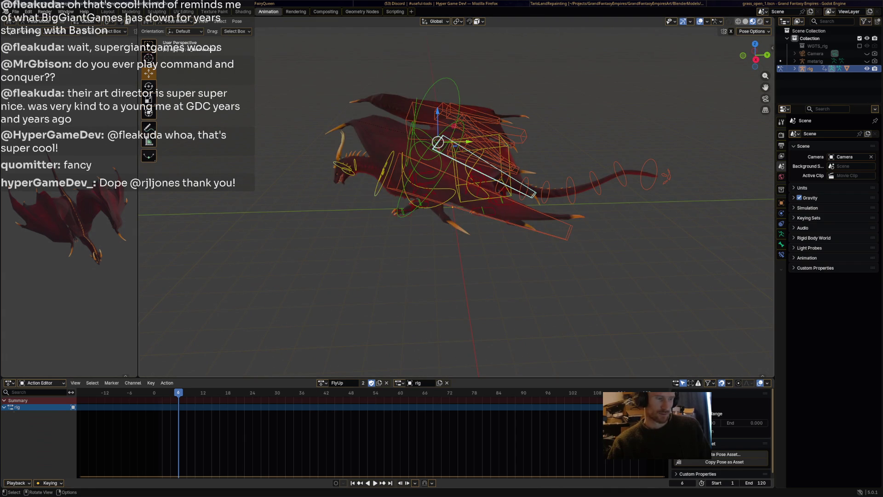
{"action": "key", "text": "a"}
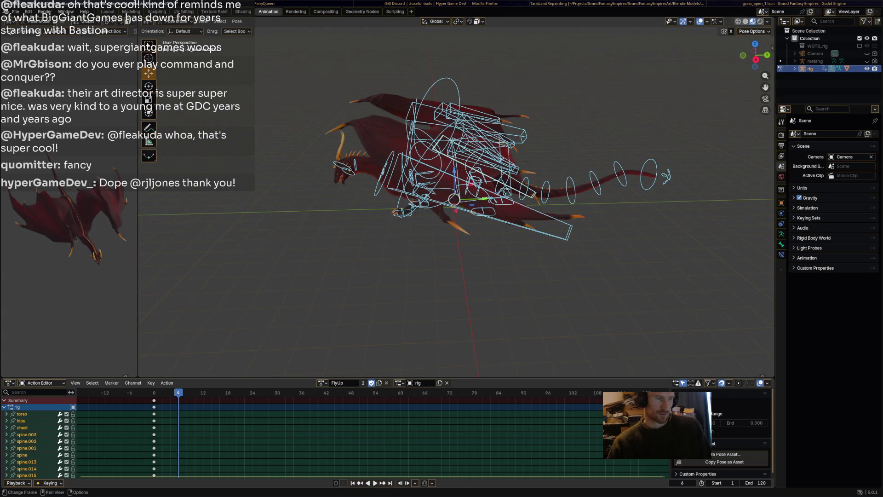
{"action": "middle_click_drag", "start_coordinate": [455, 207], "coordinate": [469, 209]}
{"action": "scroll", "coordinate": [469, 209], "scroll_direction": "up", "scroll_amount": 5}
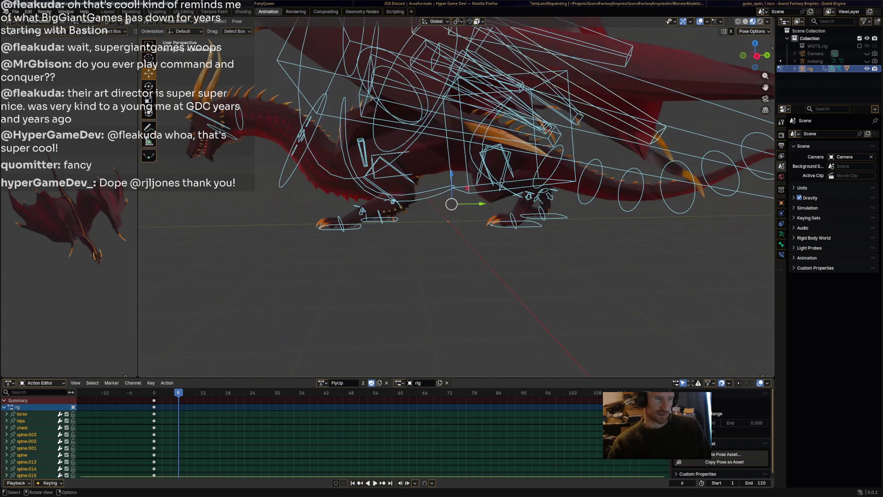
{"action": "key", "text": "i"}
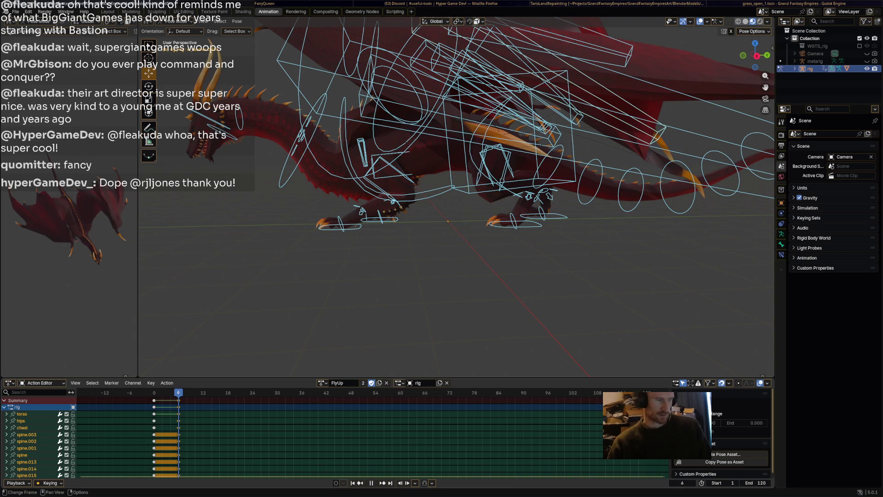
{"action": "key", "text": "space"}
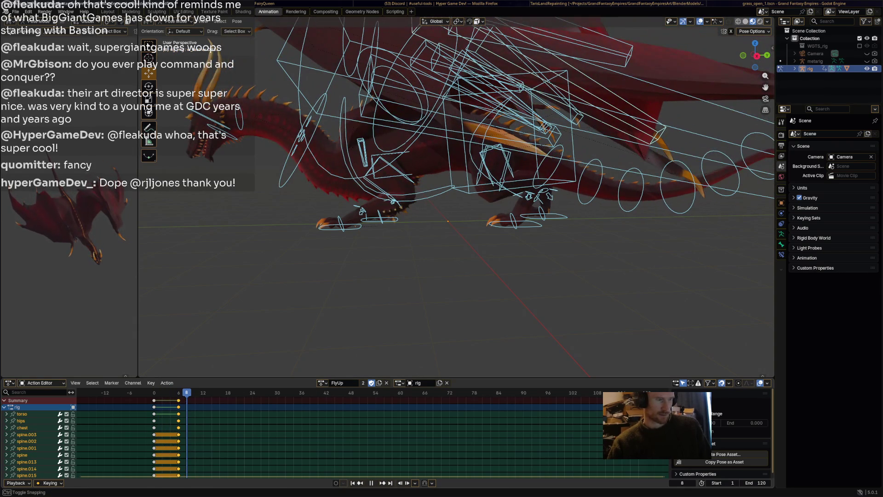
{"action": "key", "text": "space"}
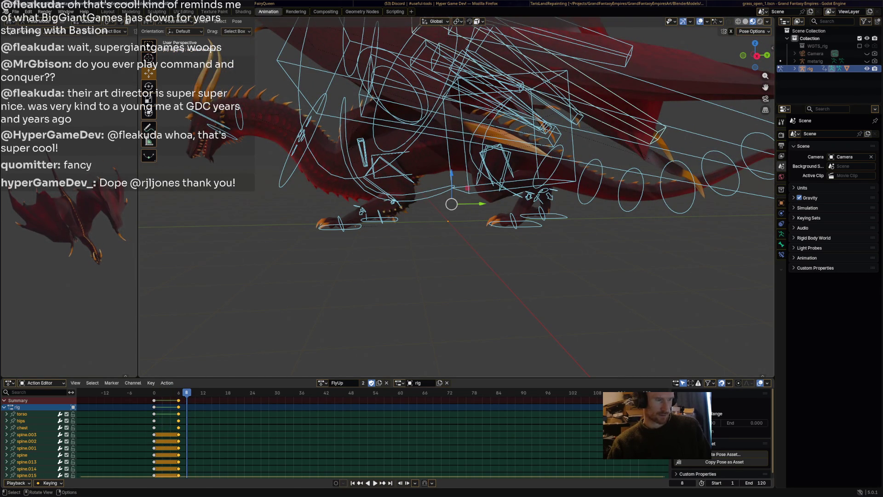
Step: Back at frame 6, rotate Wing.L and its mirror Wing.R upward
{"action": "middle_click_drag", "start_coordinate": [451, 207], "coordinate": [594, 214]}
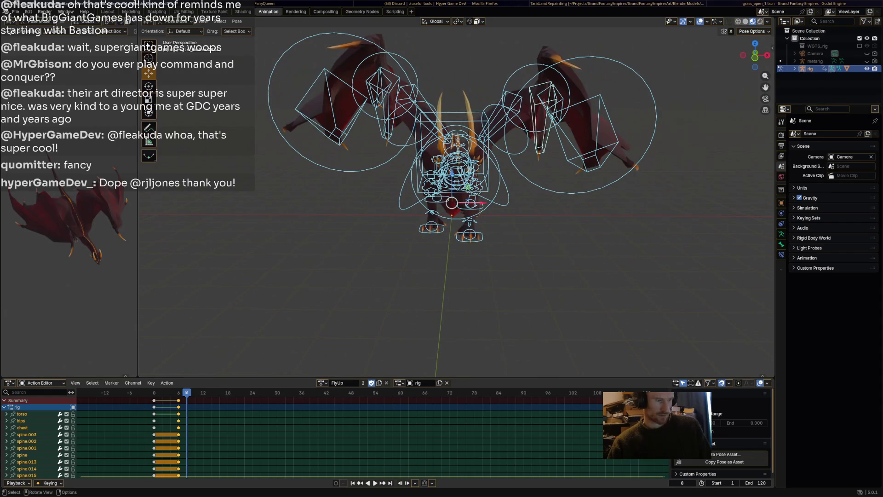
{"action": "key", "text": "Left"}
{"action": "key", "text": "Left"}
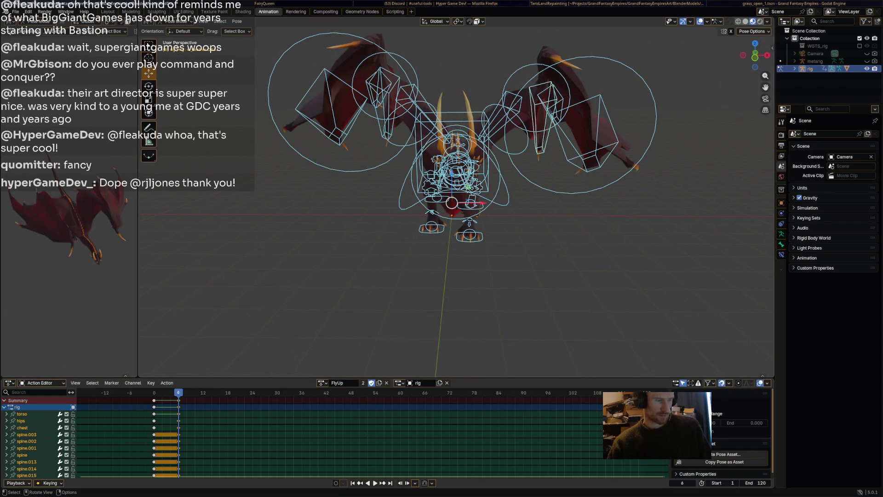
{"action": "left_click", "coordinate": [527, 133]}
{"action": "key", "text": "r"}
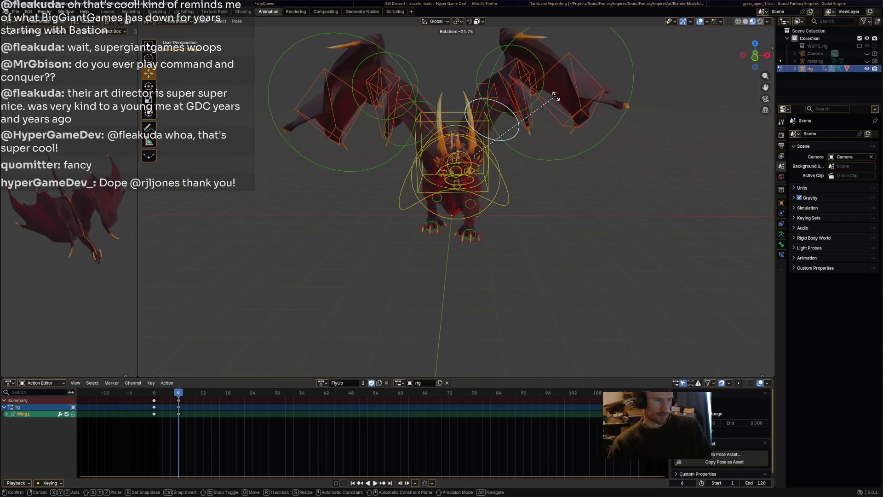
{"action": "key", "text": "Return"}
{"action": "key", "text": "ctrl+shift+m"}
{"action": "key", "text": "r"}
{"action": "key", "text": "Return"}
Step: Rotate Wing.001.L and Wing.002.L to raise the wing further
{"action": "middle_click_drag", "start_coordinate": [529, 207], "coordinate": [456, 216]}
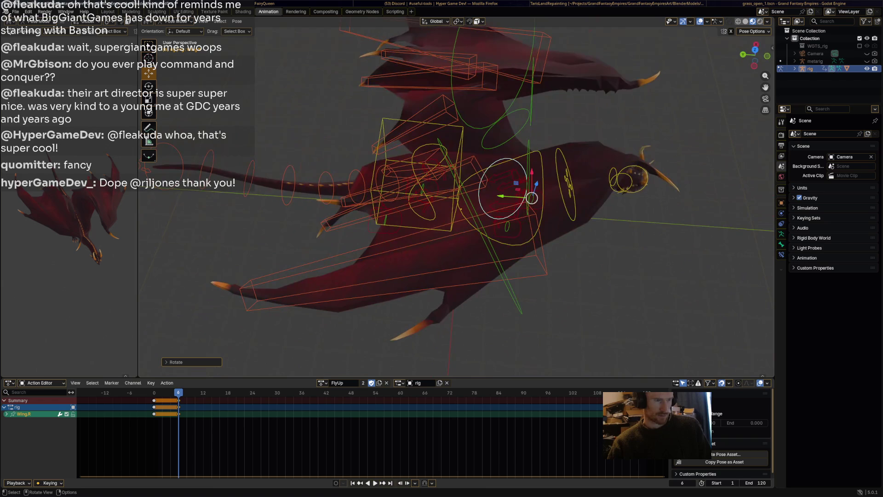
{"action": "left_click", "coordinate": [543, 73]}
{"action": "key", "text": "r"}
{"action": "key", "text": "Return"}
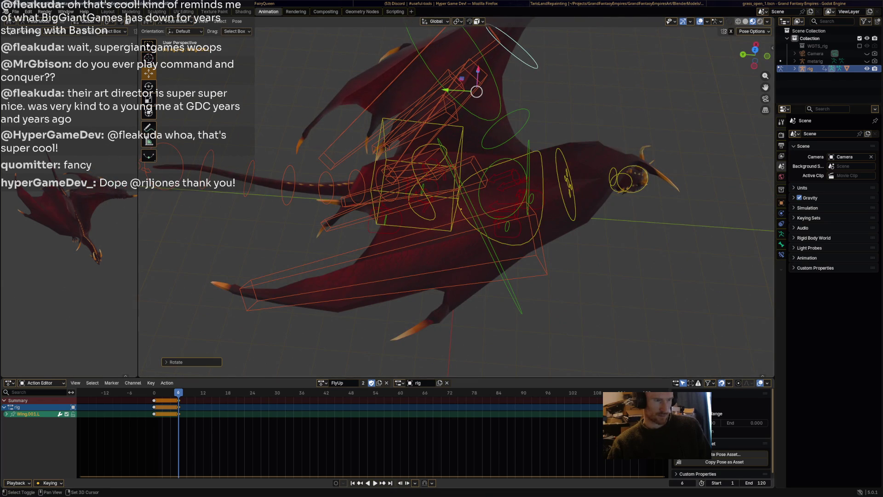
{"action": "middle_click_drag", "start_coordinate": [514, 369], "coordinate": [497, 364]}
{"action": "left_click", "coordinate": [523, 193]}
{"action": "key", "text": "r"}
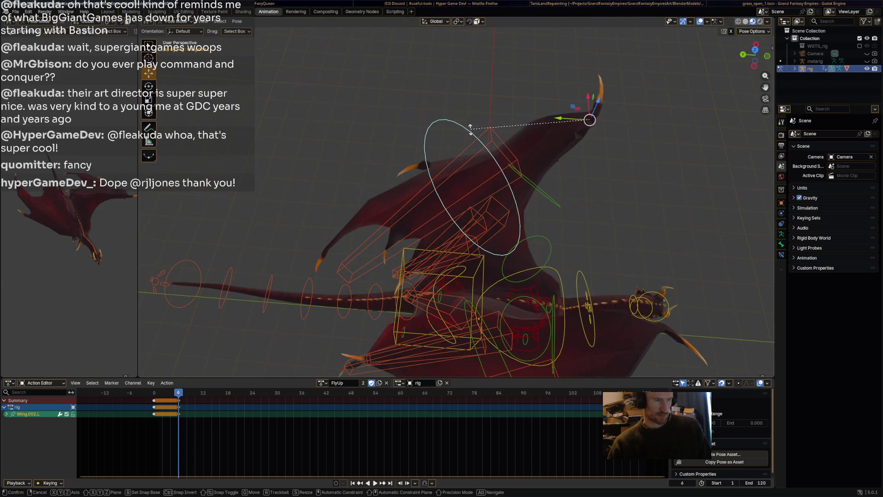
{"action": "key", "text": "Return"}
{"action": "mouse_move", "coordinate": [542, 41]}
{"action": "middle_mouse_down"}
{"action": "mouse_move", "coordinate": [483, 118]}
{"action": "mouse_move", "coordinate": [579, 69]}
{"action": "middle_mouse_up"}
{"action": "key", "text": "r"}
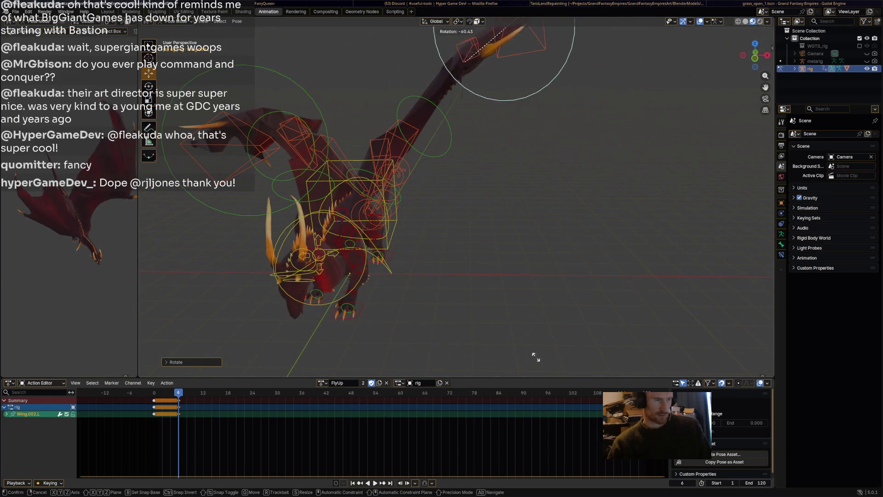
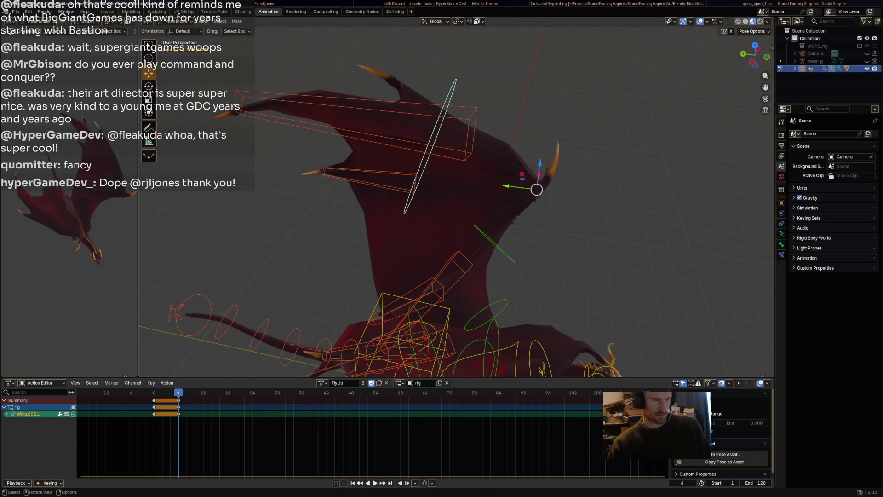
Step: Rotate the left wing's outer and inner sections, Wing.002.L and Wing.001.L, upward
{"action": "key", "text": "r"}
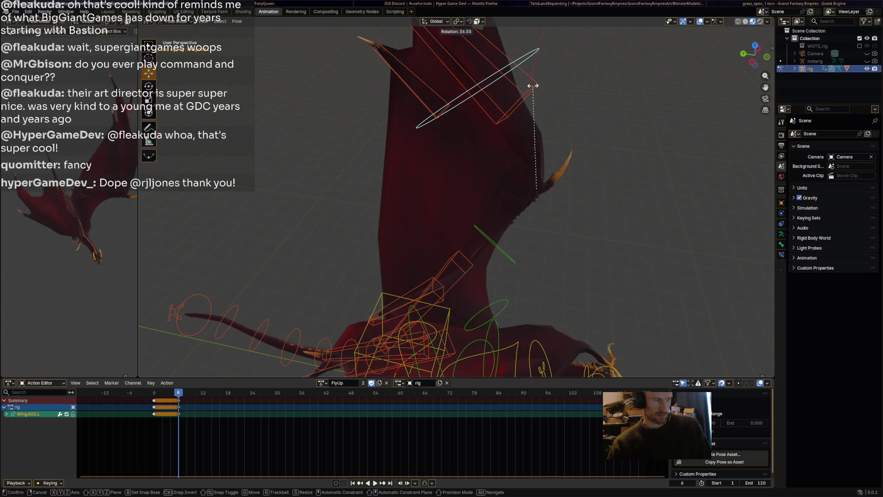
{"action": "key", "text": "Return"}
{"action": "left_click", "coordinate": [458, 250]}
{"action": "left_click", "coordinate": [497, 247]}
{"action": "key", "text": "r"}
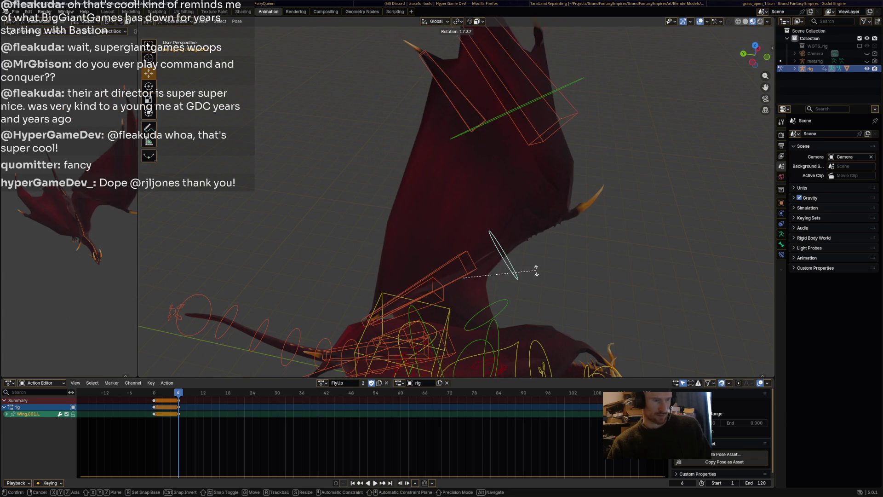
{"action": "left_click", "coordinate": [536, 271]}
Step: Swing the upper, lower and top w_feather.L bones upward, the top one pointing up-left
{"action": "left_click", "coordinate": [466, 256]}
{"action": "key", "text": "r"}
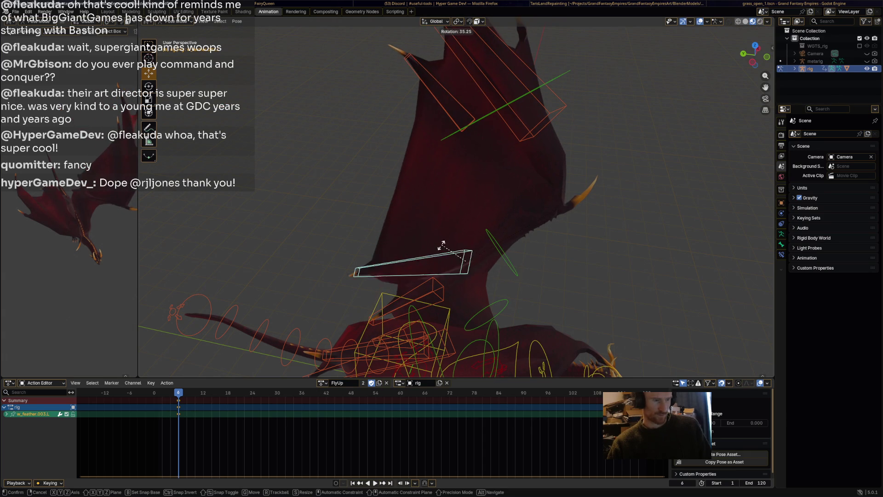
{"action": "key", "text": "Return"}
{"action": "left_click_drag", "start_coordinate": [466, 262], "coordinate": [467, 198]}
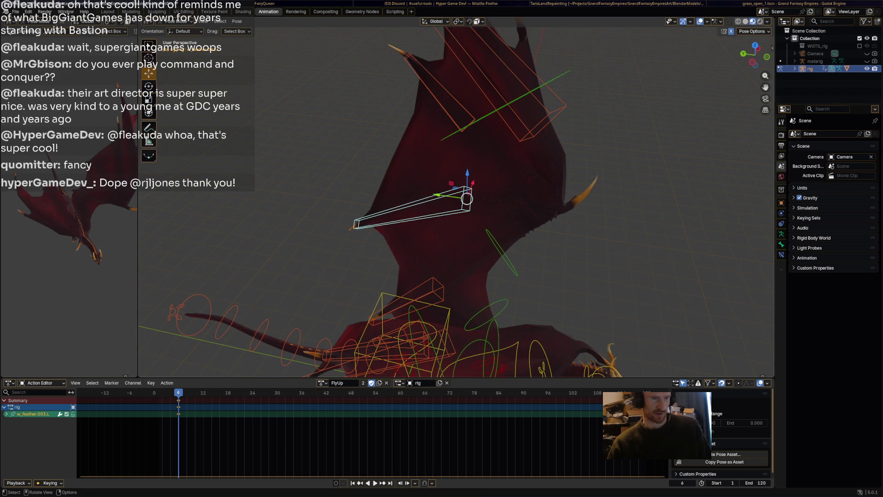
{"action": "left_click", "coordinate": [436, 288]}
{"action": "key", "text": "r"}
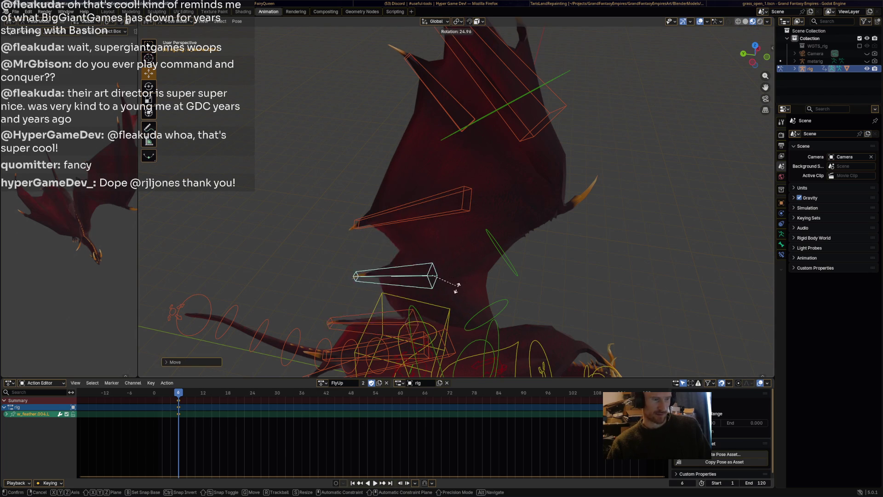
{"action": "left_click", "coordinate": [459, 293]}
{"action": "middle_click_drag", "start_coordinate": [458, 293], "coordinate": [432, 276]}
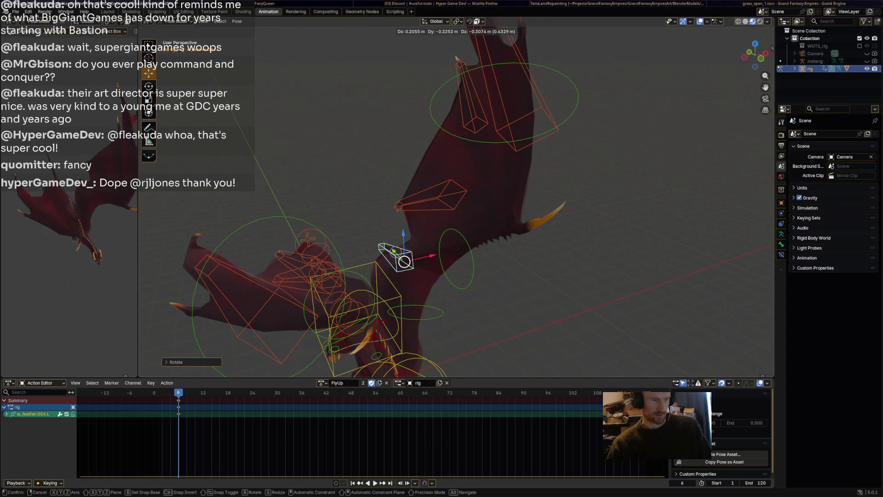
{"action": "left_click", "coordinate": [474, 99]}
{"action": "key", "text": "r"}
{"action": "key", "text": "Return"}
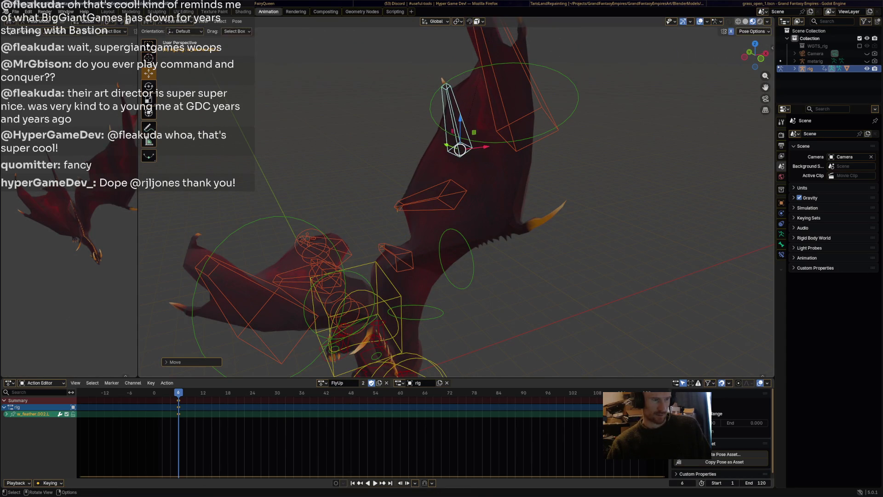
Step: Rotate the outer left wing ring control to lift the wing further
{"action": "left_click", "coordinate": [478, 134]}
{"action": "middle_click_drag", "start_coordinate": [479, 134], "coordinate": [441, 142]}
{"action": "mouse_move", "coordinate": [456, 198]}
{"action": "middle_mouse_down"}
{"action": "mouse_move", "coordinate": [382, 210]}
{"action": "mouse_move", "coordinate": [423, 203]}
{"action": "middle_mouse_up"}
{"action": "key", "text": "r"}
{"action": "left_click", "coordinate": [421, 80]}
{"action": "middle_click_drag", "start_coordinate": [421, 81], "coordinate": [437, 115]}
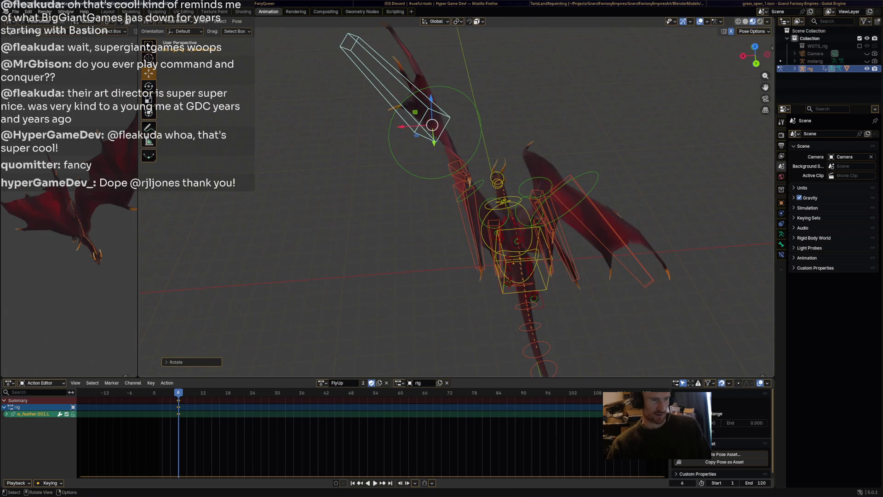
Step: Mirror the left wing pose onto the right wing and adjust the outer wing ring control
{"action": "key", "text": "ctrl+z"}
{"action": "key", "text": "ctrl+z"}
{"action": "key", "text": "ctrl+z"}
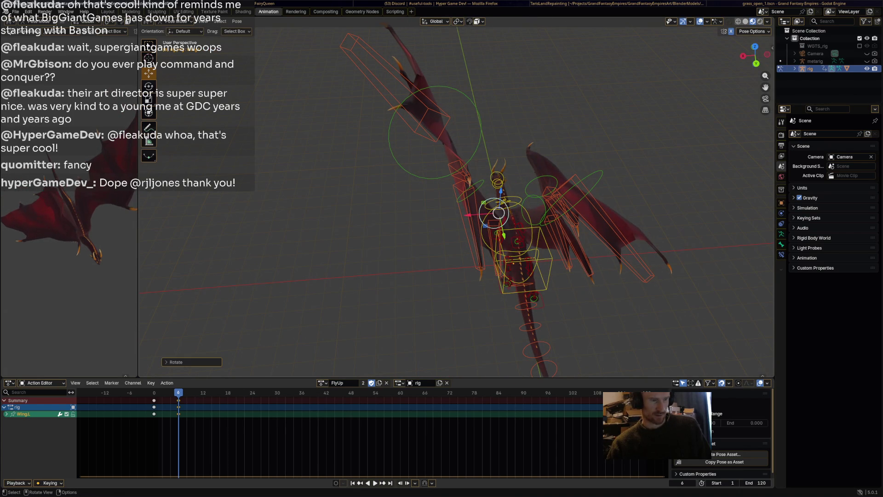
{"action": "key", "text": "ctrl+z"}
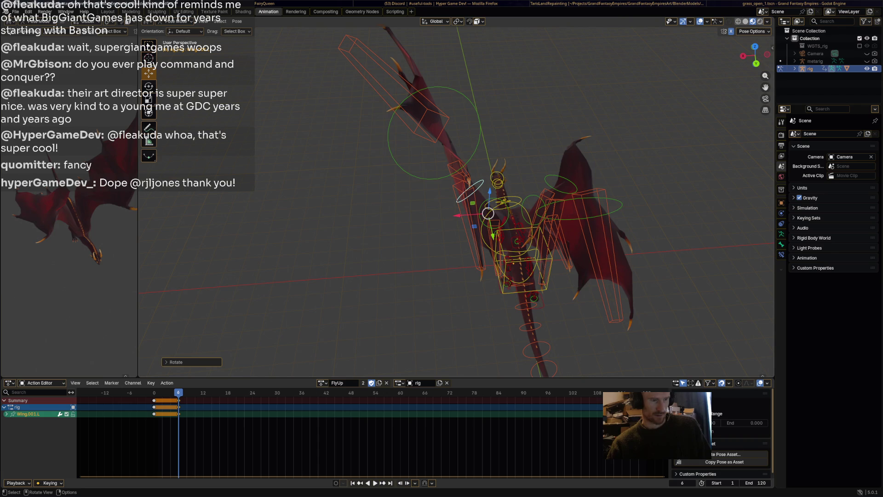
{"action": "left_click", "coordinate": [476, 145]}
{"action": "key", "text": "r"}
{"action": "left_click", "coordinate": [477, 143]}
{"action": "middle_click_drag", "start_coordinate": [507, 276], "coordinate": [479, 198]}
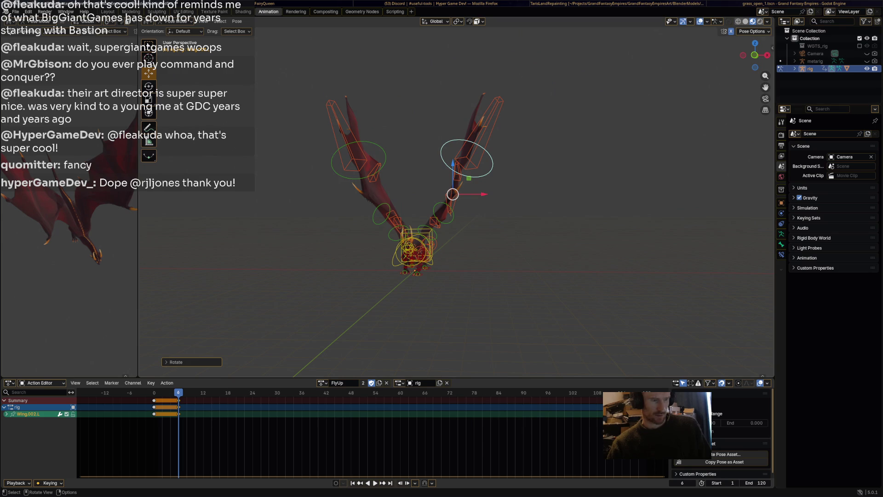
Step: Select all bones and scrub through frames 0–6, returning to frame 6
{"action": "key", "text": "a"}
{"action": "mouse_move", "coordinate": [178, 392]}
{"action": "left_mouse_down"}
{"action": "mouse_move", "coordinate": [149, 393]}
{"action": "mouse_move", "coordinate": [178, 393]}
{"action": "left_mouse_up"}
{"action": "middle_click_drag", "start_coordinate": [416, 264], "coordinate": [595, 269]}
{"action": "scroll", "coordinate": [507, 313], "scroll_direction": "up", "scroll_amount": 5}
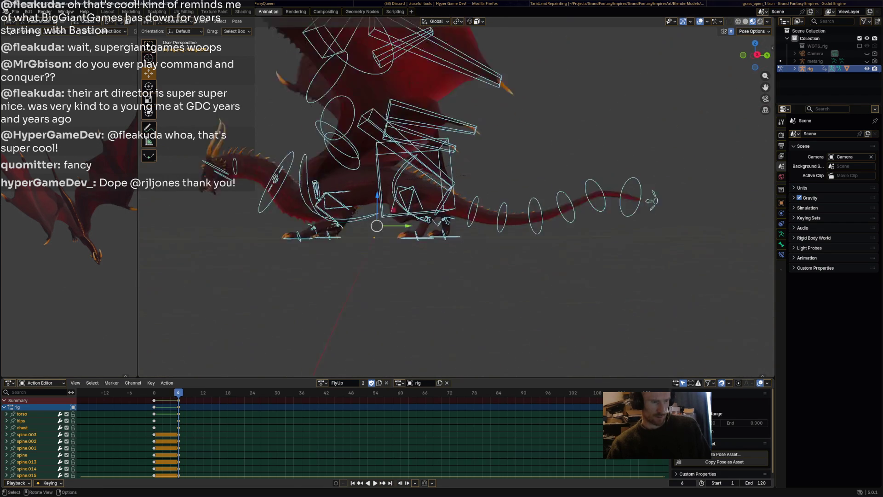
Step: Rotate the curved hips bone to tilt the dragon's body
{"action": "left_click", "coordinate": [395, 138]}
{"action": "left_click", "coordinate": [372, 184]}
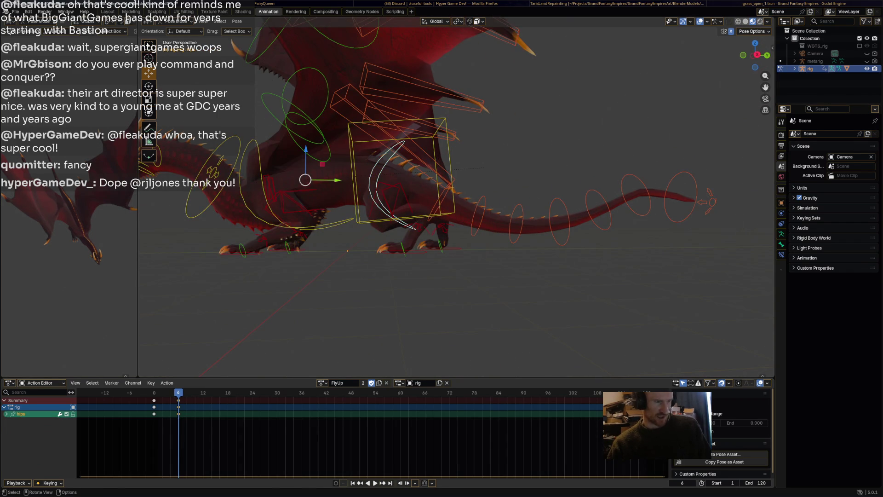
{"action": "key", "text": "r"}
{"action": "key", "text": "Return"}
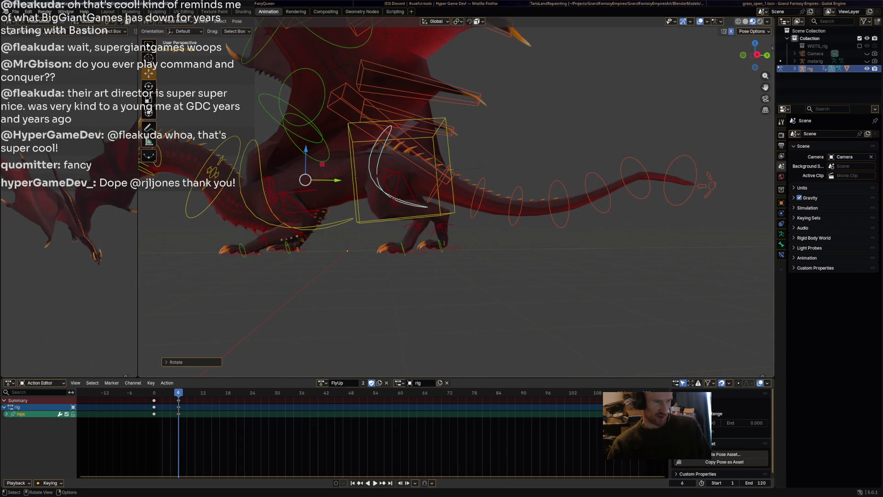
Step: Keyframe all bones, then play FlyUp back and pause at frame 12
{"action": "key", "text": "a"}
{"action": "key", "text": "i"}
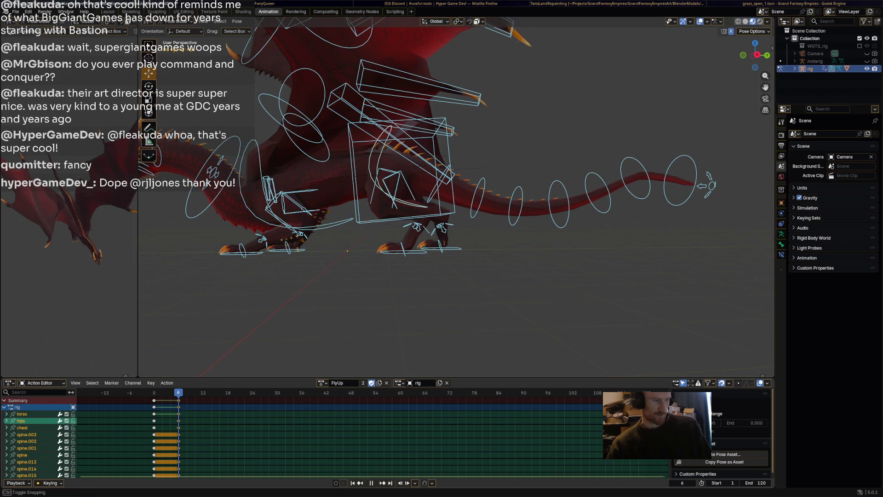
{"action": "key", "text": "shift+ctrl+space"}
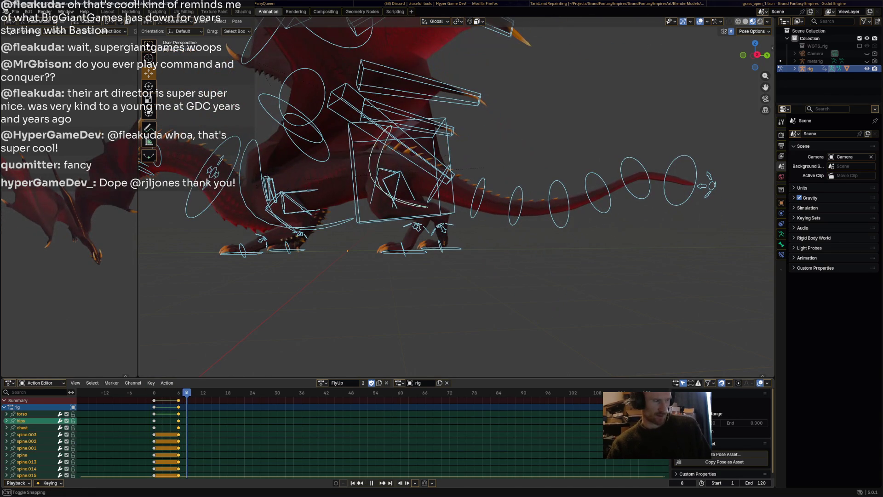
{"action": "key", "text": "space"}
{"action": "mouse_move", "coordinate": [368, 230]}
{"action": "middle_mouse_down"}
{"action": "mouse_move", "coordinate": [327, 175]}
{"action": "mouse_move", "coordinate": [308, 120]}
{"action": "mouse_move", "coordinate": [338, 121]}
{"action": "middle_mouse_up"}
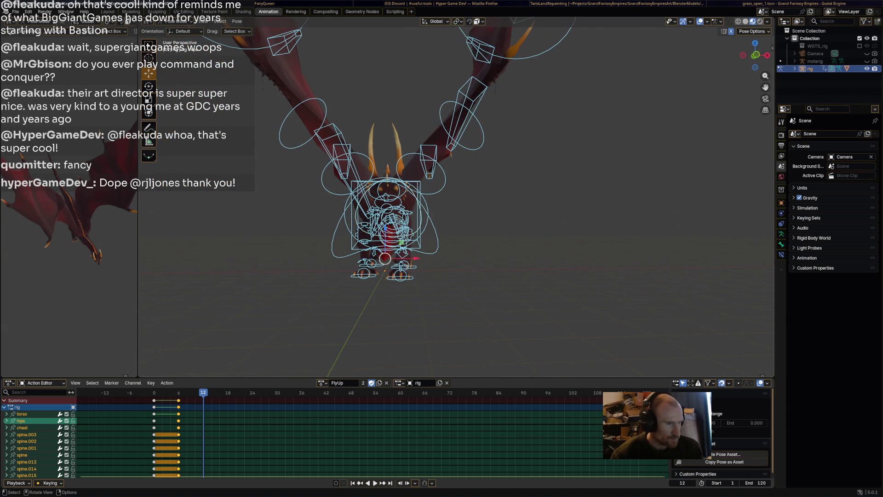
Step: Rotate the Wing.L control to spread the left wing wide
{"action": "left_click", "coordinate": [445, 179]}
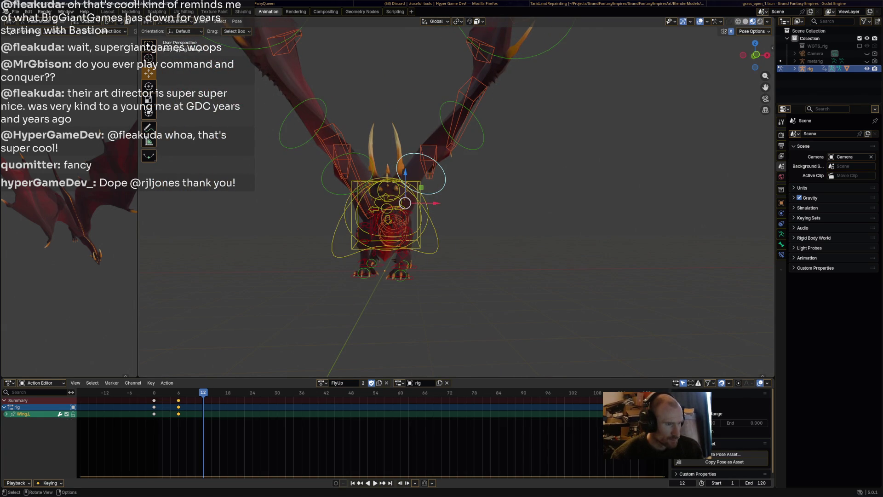
{"action": "key", "text": "r"}
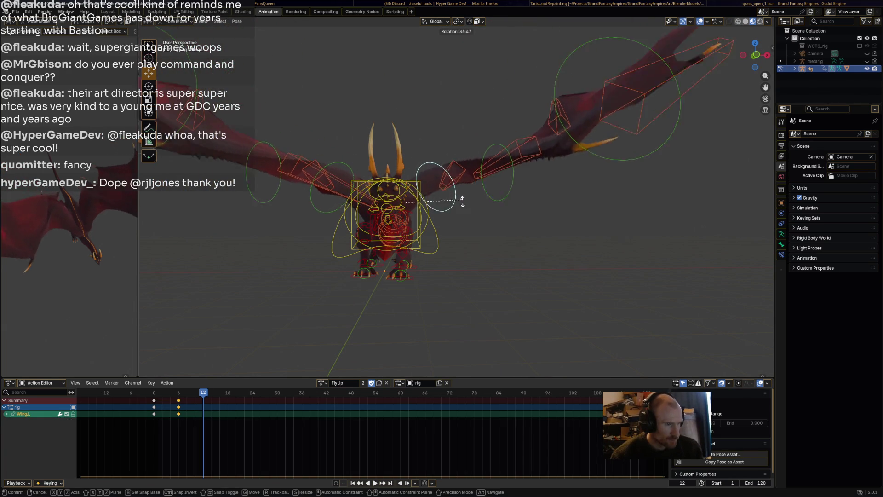
{"action": "left_click", "coordinate": [463, 238]}
{"action": "left_click", "coordinate": [640, 249]}
{"action": "middle_click_drag", "start_coordinate": [639, 248], "coordinate": [598, 276]}
{"action": "mouse_move", "coordinate": [544, 315]}
{"action": "middle_mouse_down"}
{"action": "mouse_move", "coordinate": [536, 325]}
{"action": "mouse_move", "coordinate": [581, 233]}
{"action": "middle_mouse_up"}
Step: Rotate the upper feather bone, cancel the large front feather rotation, and save RedDragon1.blend
{"action": "left_click", "coordinate": [465, 230]}
{"action": "left_click", "coordinate": [497, 184]}
{"action": "key", "text": "r"}
{"action": "left_click", "coordinate": [494, 179]}
{"action": "middle_click_drag", "start_coordinate": [495, 179], "coordinate": [442, 202]}
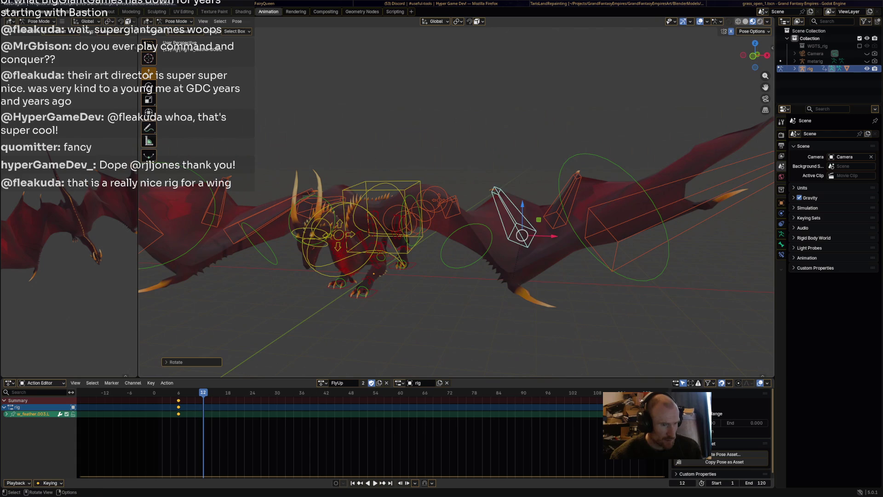
{"action": "left_click", "coordinate": [681, 202]}
{"action": "key", "text": "r"}
{"action": "right_click", "coordinate": [723, 147]}
{"action": "left_click", "coordinate": [757, 89]}
{"action": "key", "text": "ctrl+s"}
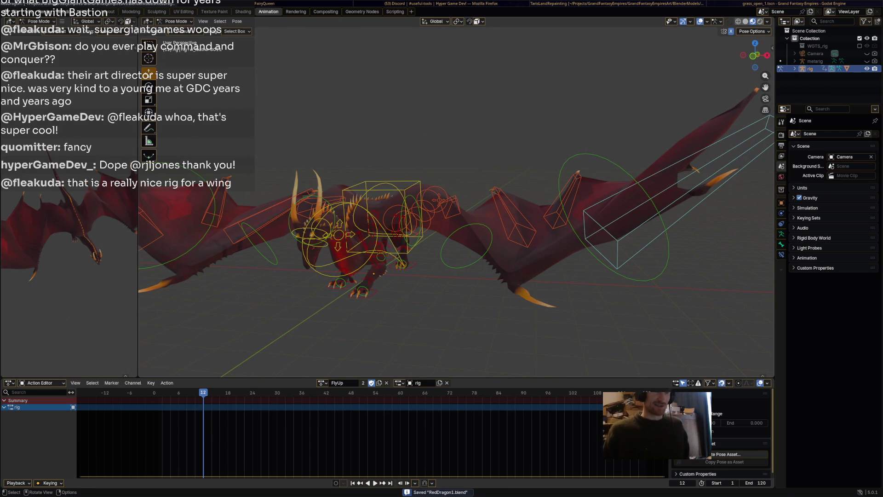
Step: Rotate the upper feather bone w_feather.003.L again and resave the file
{"action": "mouse_move", "coordinate": [757, 90]}
{"action": "middle_mouse_down"}
{"action": "mouse_move", "coordinate": [743, 91]}
{"action": "mouse_move", "coordinate": [731, 161]}
{"action": "middle_mouse_up"}
{"action": "left_click", "coordinate": [523, 227]}
{"action": "middle_click_drag", "start_coordinate": [523, 227], "coordinate": [511, 193]}
{"action": "key", "text": "r"}
{"action": "left_click", "coordinate": [510, 207]}
{"action": "key", "text": "ctrl+s"}
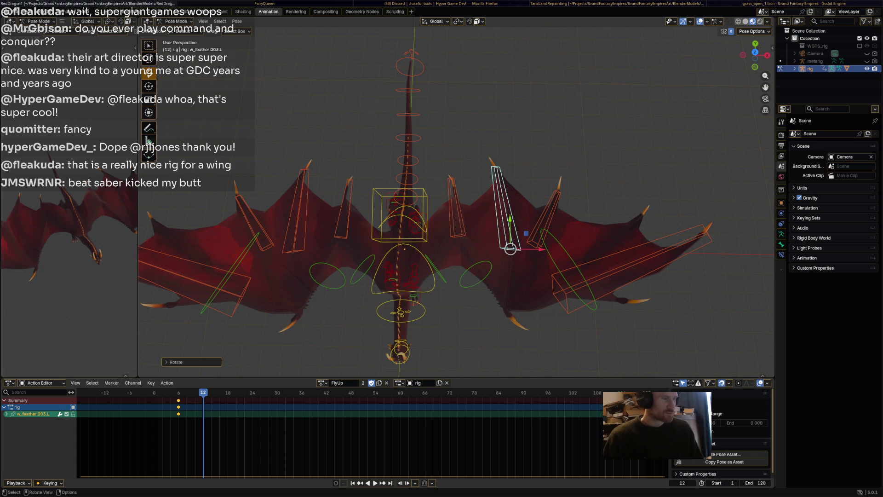
Step: Orbit to an oblique side view of the dragon's spread-wing pose
{"action": "mouse_move", "coordinate": [455, 207]}
{"action": "middle_mouse_down"}
{"action": "mouse_move", "coordinate": [533, 118]}
{"action": "mouse_move", "coordinate": [506, 152]}
{"action": "middle_mouse_up"}
Step: Raise the torso control straight up, cancelling a follow-up rotation
{"action": "left_click", "coordinate": [354, 217]}
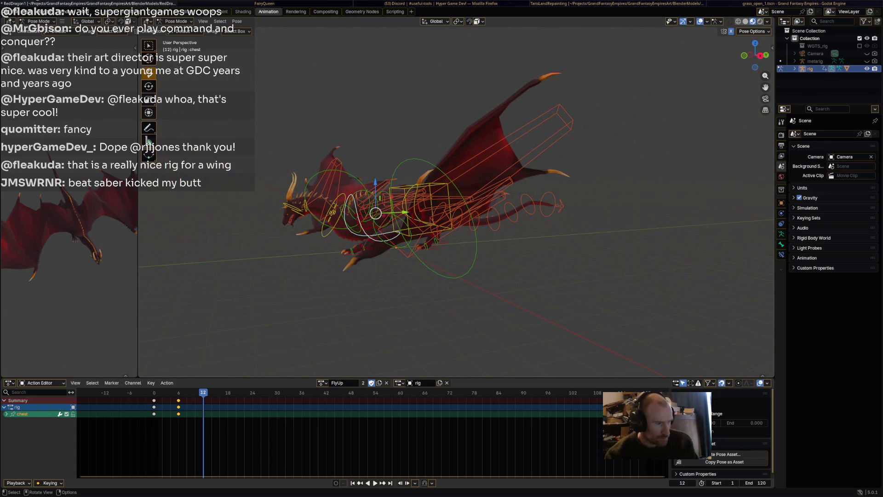
{"action": "left_click", "coordinate": [421, 209]}
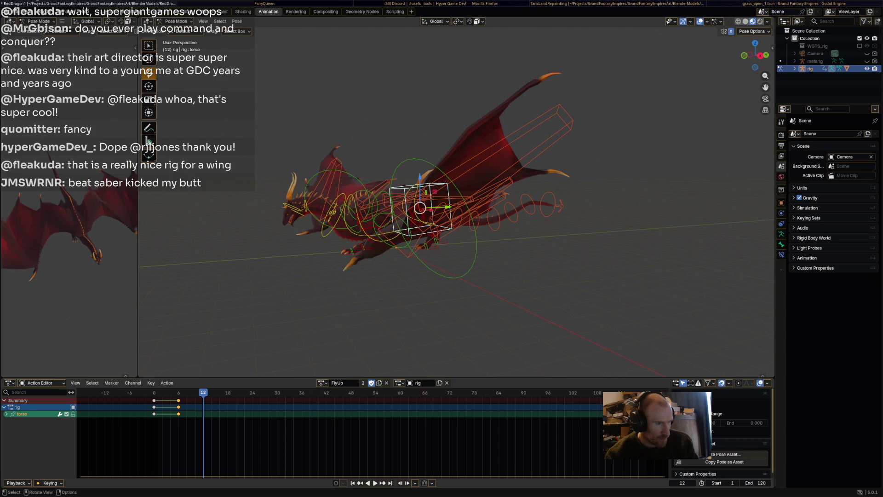
{"action": "key", "text": "g"}
{"action": "key", "text": "z"}
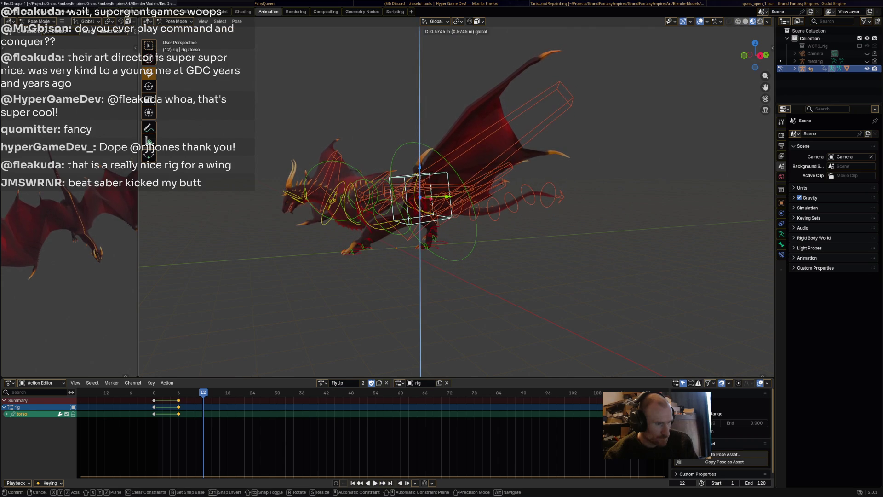
{"action": "key", "text": "Return"}
{"action": "key", "text": "r"}
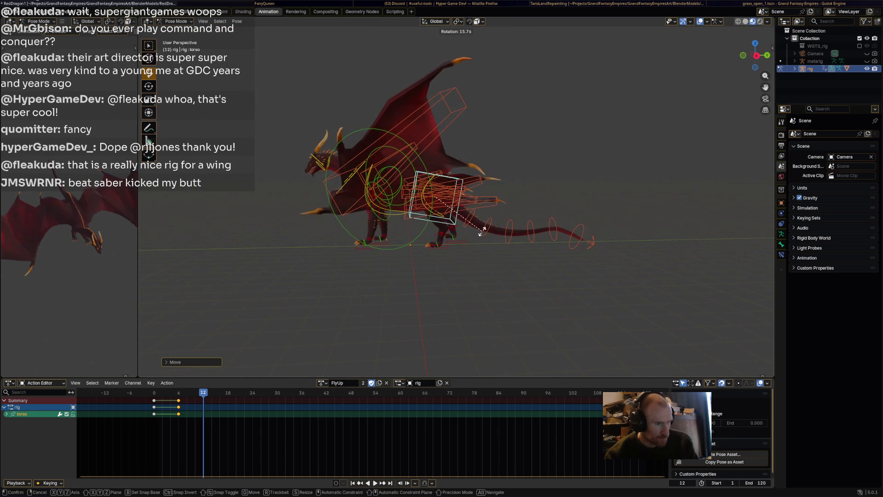
{"action": "key", "text": "Escape"}
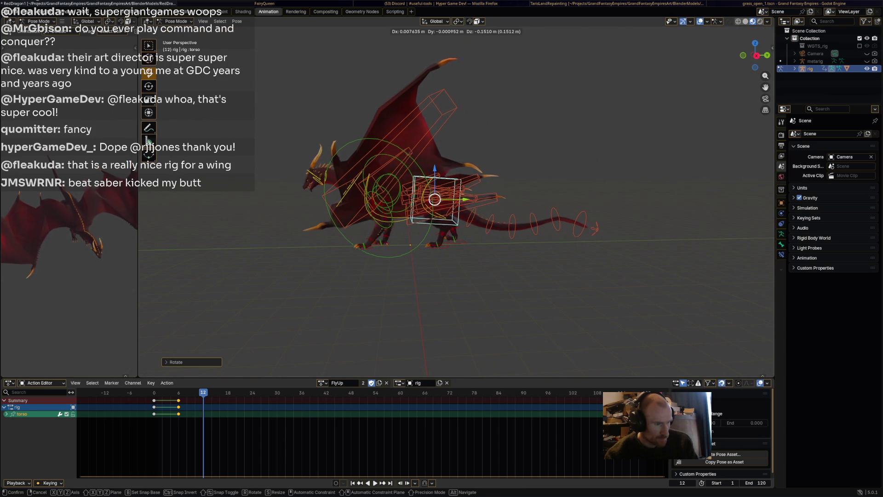
{"action": "mouse_move", "coordinate": [435, 203]}
{"action": "middle_mouse_down"}
{"action": "mouse_move", "coordinate": [455, 221]}
{"action": "mouse_move", "coordinate": [529, 212]}
{"action": "middle_mouse_up"}
{"action": "scroll", "coordinate": [435, 203], "scroll_direction": "up", "scroll_amount": 4}
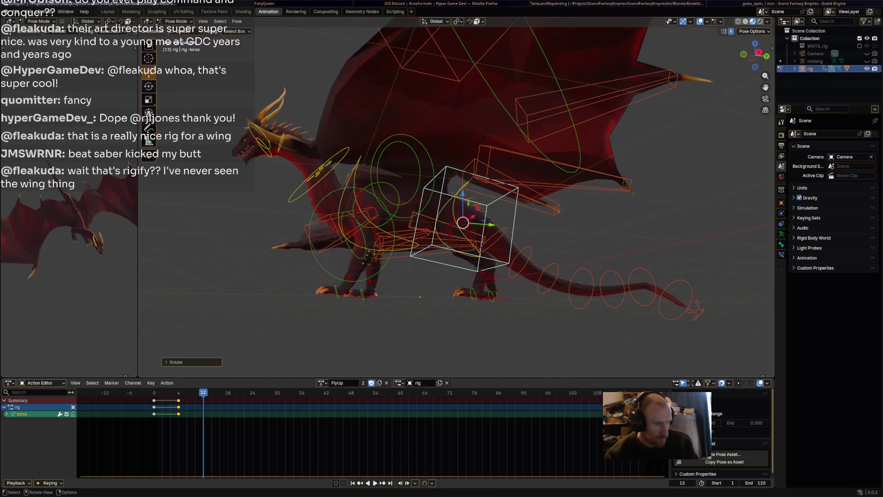
Step: Rotate the dragon's chest bone at frame 12
{"action": "left_click", "coordinate": [365, 217]}
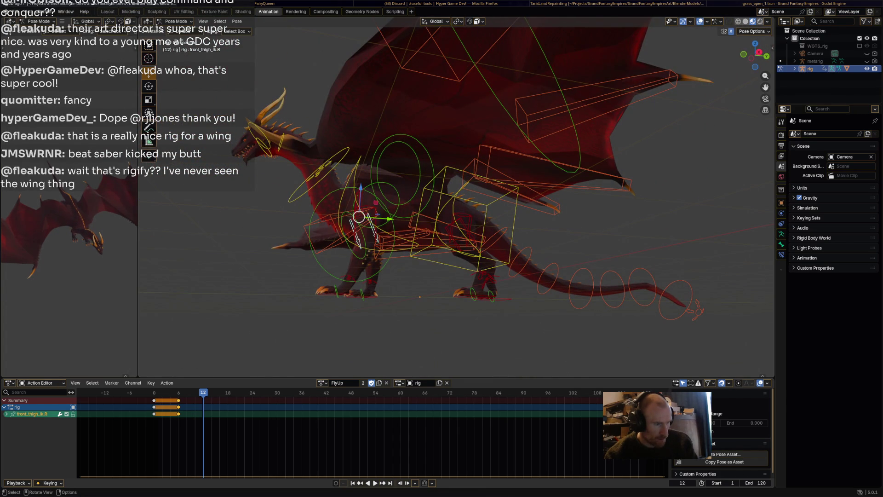
{"action": "left_click", "coordinate": [374, 218]}
{"action": "key", "text": "r"}
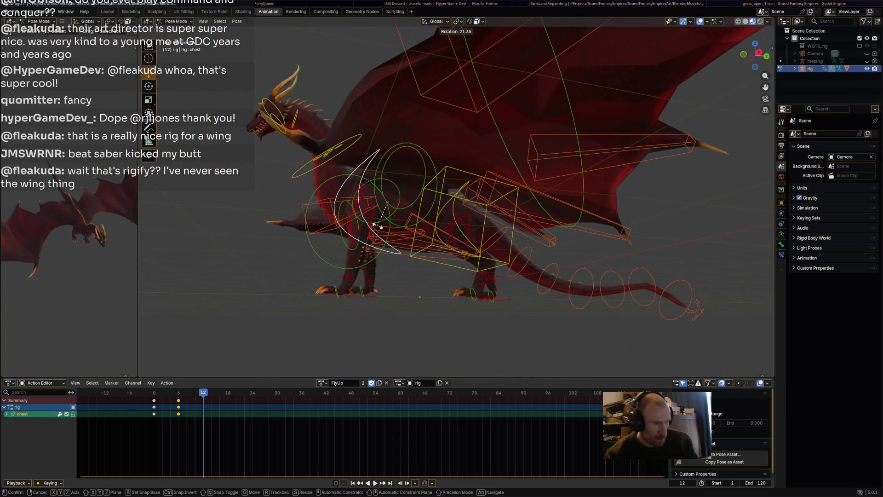
{"action": "left_click", "coordinate": [377, 226]}
Step: Undo the last pose change, save RedDragon1.blend, and switch to Layout with nothing selected
{"action": "key", "text": "ctrl+z"}
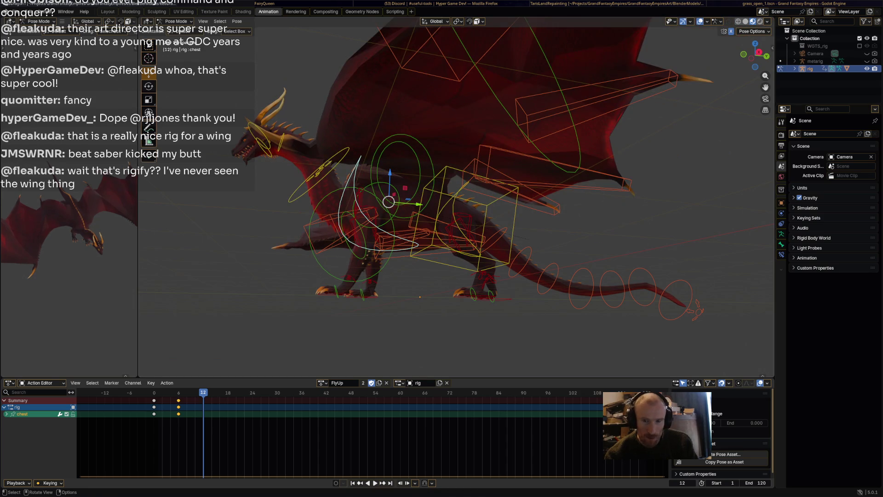
{"action": "key", "text": "ctrl+s"}
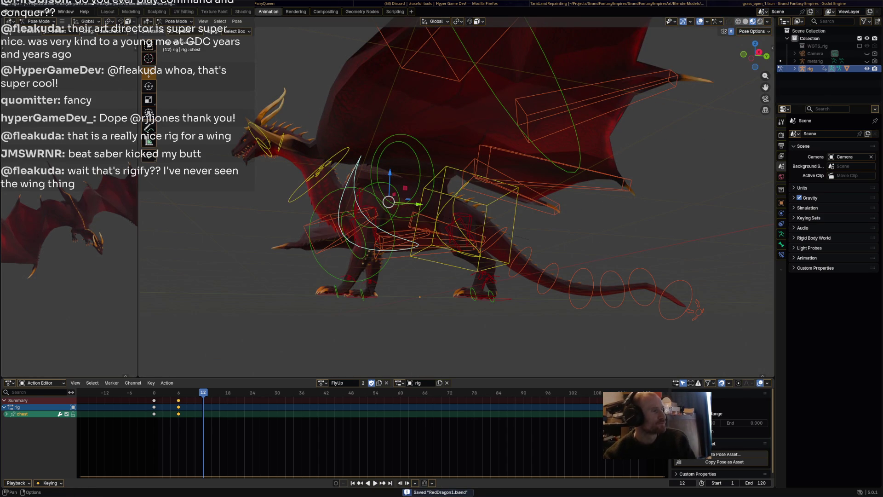
{"action": "left_click", "coordinate": [108, 11]}
{"action": "key", "text": "alt+a"}
{"action": "middle_click_drag", "start_coordinate": [368, 230], "coordinate": [368, 300]}
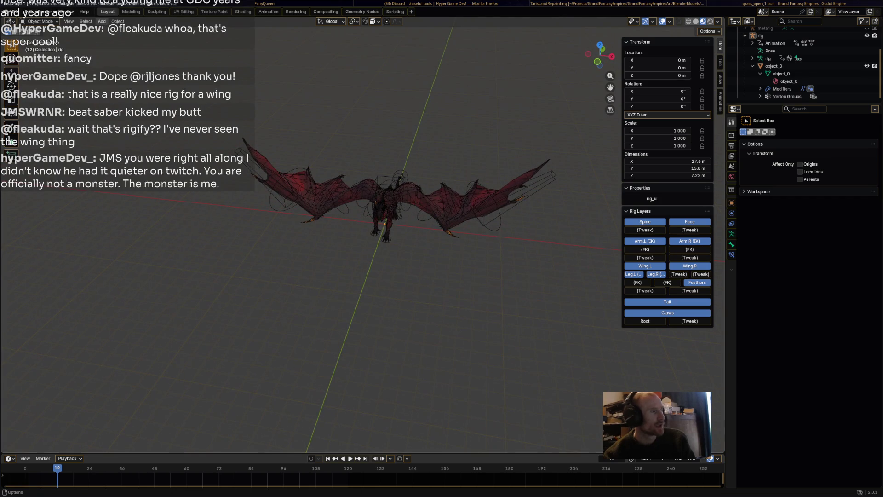
Step: Add a Bird meta-rig via Add > Armature > Rigify Meta-Rigs > Animals
{"action": "left_click", "coordinate": [118, 21]}
{"action": "mouse_move", "coordinate": [102, 21]}
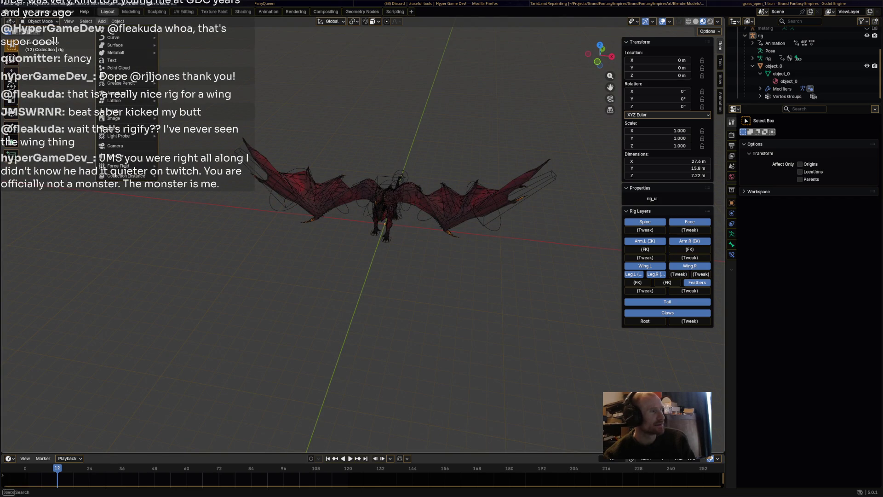
{"action": "mouse_move", "coordinate": [120, 93]}
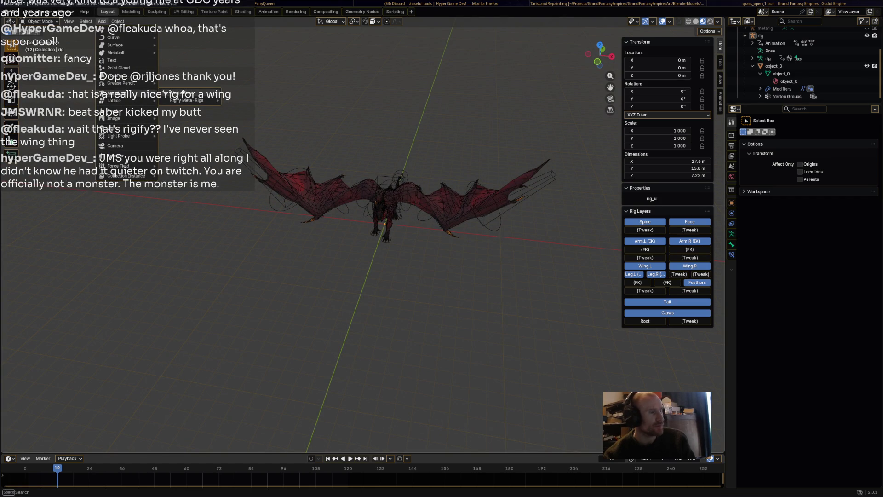
{"action": "mouse_move", "coordinate": [189, 100]}
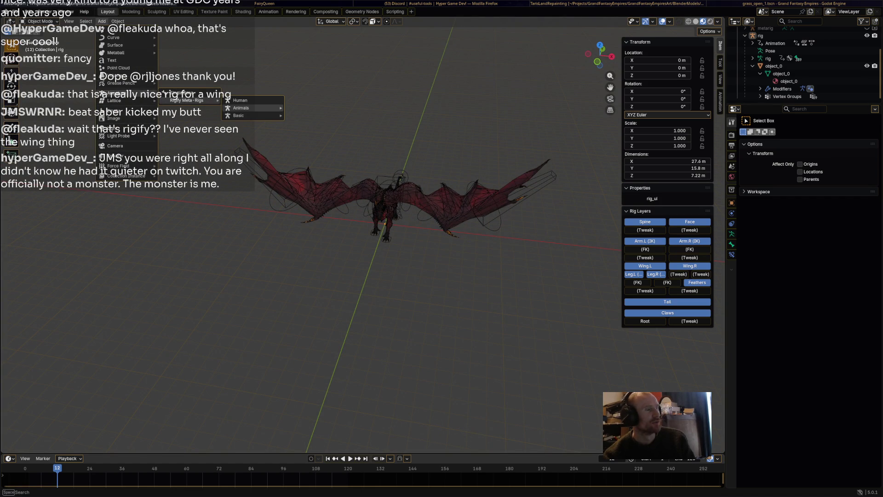
{"action": "mouse_move", "coordinate": [242, 108]}
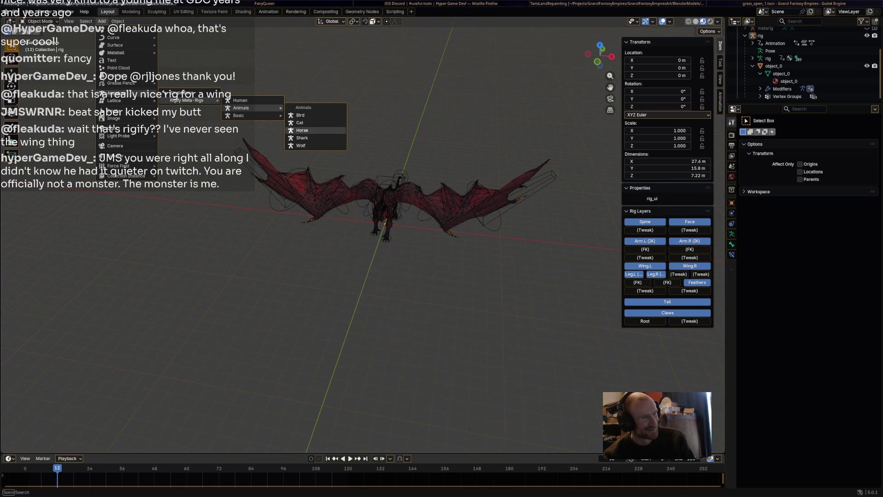
{"action": "left_click", "coordinate": [299, 115]}
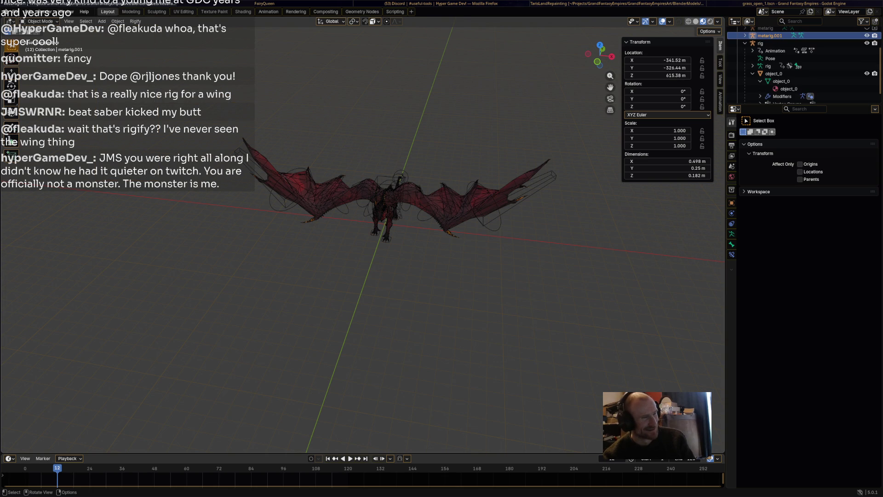
Step: Scale the new meta-rig to 1.017 and frame the view on it
{"action": "middle_click_drag", "start_coordinate": [441, 248], "coordinate": [454, 211]}
{"action": "key", "text": "s"}
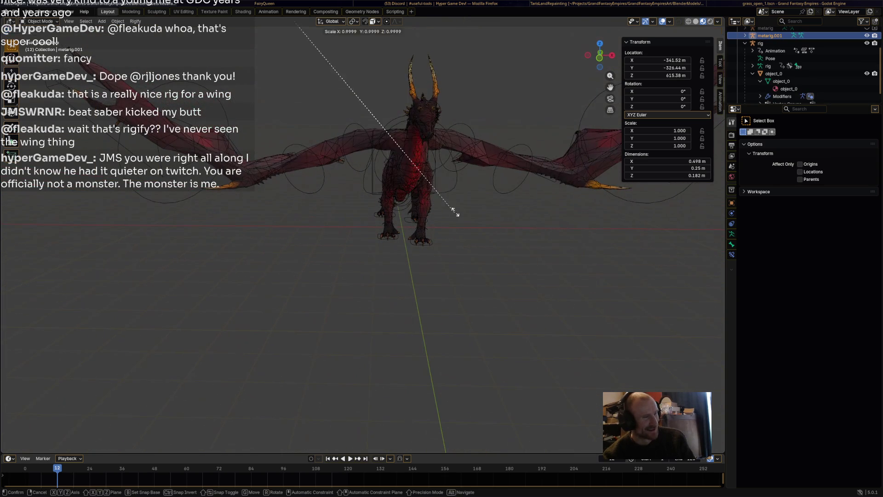
{"action": "left_click", "coordinate": [607, 325]}
{"action": "scroll", "coordinate": [608, 326], "scroll_direction": "down", "scroll_amount": 5}
{"action": "mouse_move", "coordinate": [607, 326]}
{"action": "middle_mouse_down"}
{"action": "mouse_move", "coordinate": [608, 368]}
{"action": "mouse_move", "coordinate": [515, 356]}
{"action": "middle_mouse_up"}
{"action": "scroll", "coordinate": [805, 65], "scroll_direction": "up", "scroll_amount": 3}
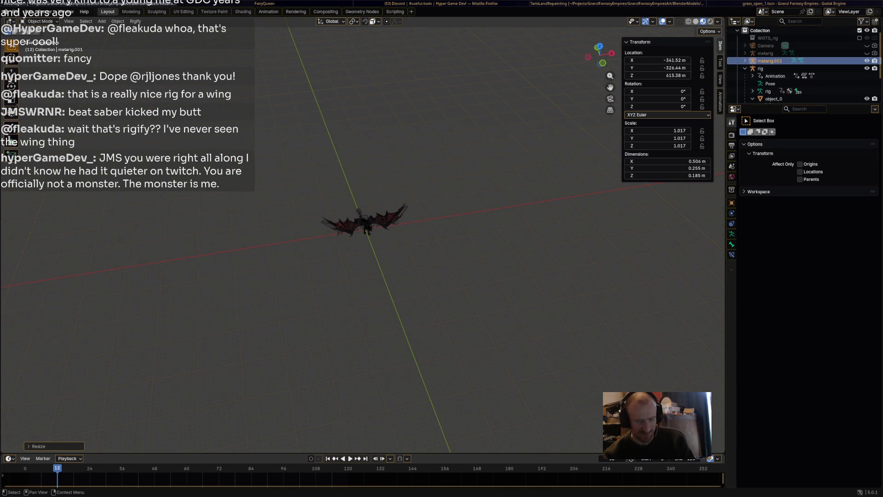
{"action": "key", "text": "KP_Decimal"}
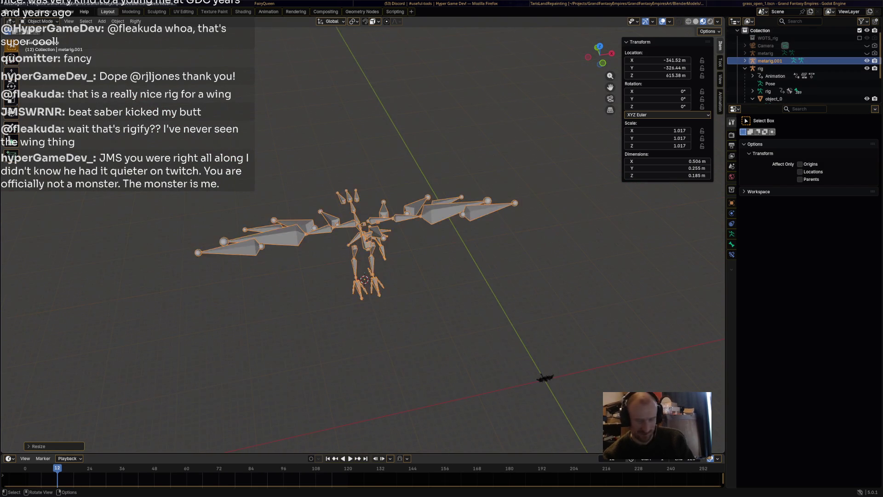
{"action": "middle_click_drag", "start_coordinate": [364, 239], "coordinate": [313, 230]}
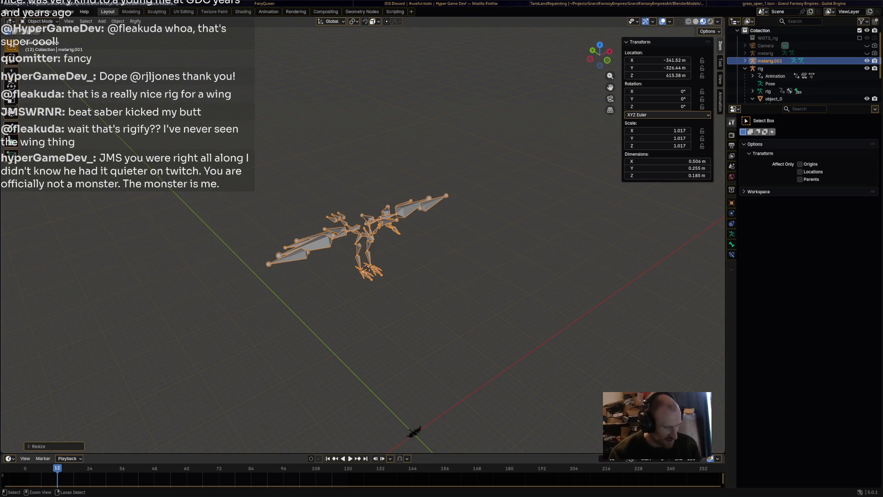
Step: Save an incremental copy as RedDragon2.blend, dismissing the Save As dialog
{"action": "key", "text": "ctrl+alt+s"}
{"action": "key", "text": "ctrl"}
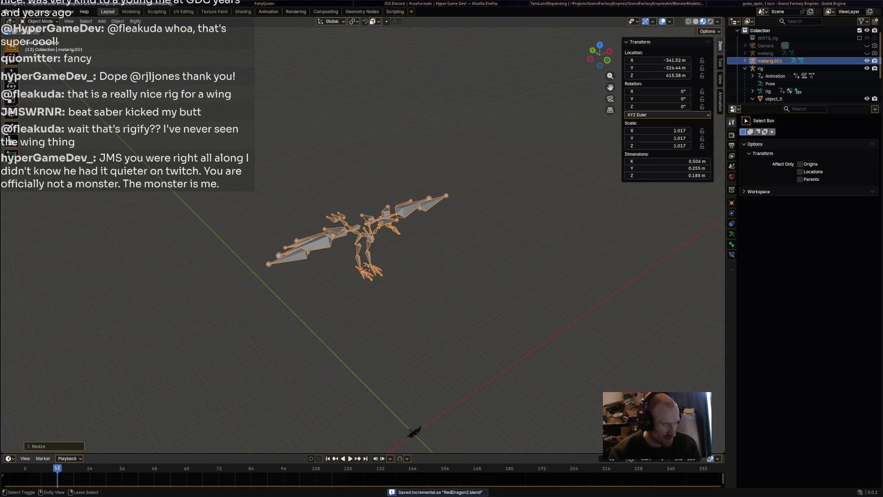
{"action": "key", "text": "ctrl+shift+s"}
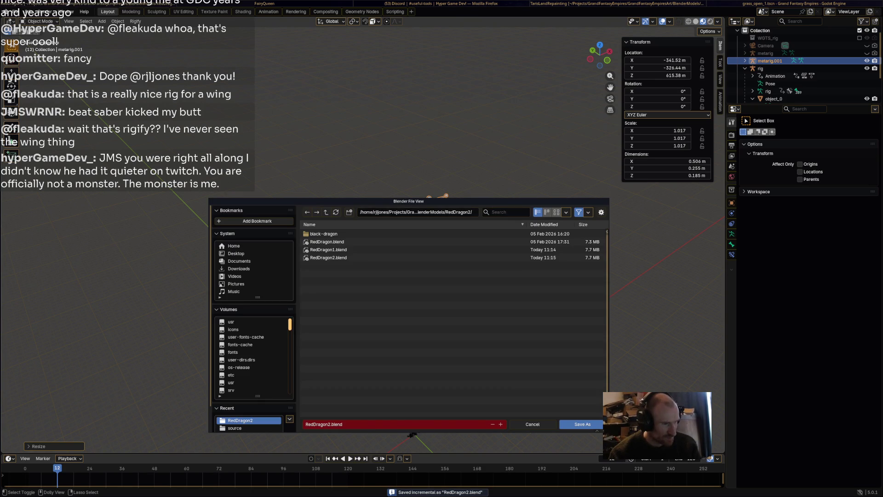
{"action": "key", "text": "Escape"}
Step: Move the meta-rig away from the dragon, then select the dragon rig in the outliner
{"action": "middle_click_drag", "start_coordinate": [369, 276], "coordinate": [414, 274]}
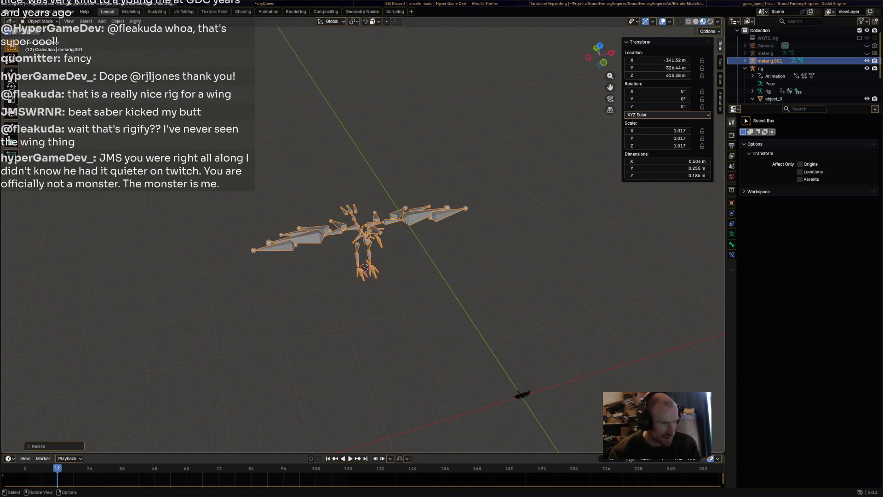
{"action": "right_click", "coordinate": [492, 377]}
{"action": "key", "text": "Escape"}
{"action": "key", "text": "KP_7"}
{"action": "mouse_move", "coordinate": [368, 294]}
{"action": "middle_mouse_down"}
{"action": "mouse_move", "coordinate": [353, 359]}
{"action": "mouse_move", "coordinate": [300, 304]}
{"action": "middle_mouse_up"}
{"action": "scroll", "coordinate": [300, 304], "scroll_direction": "down", "scroll_amount": 8}
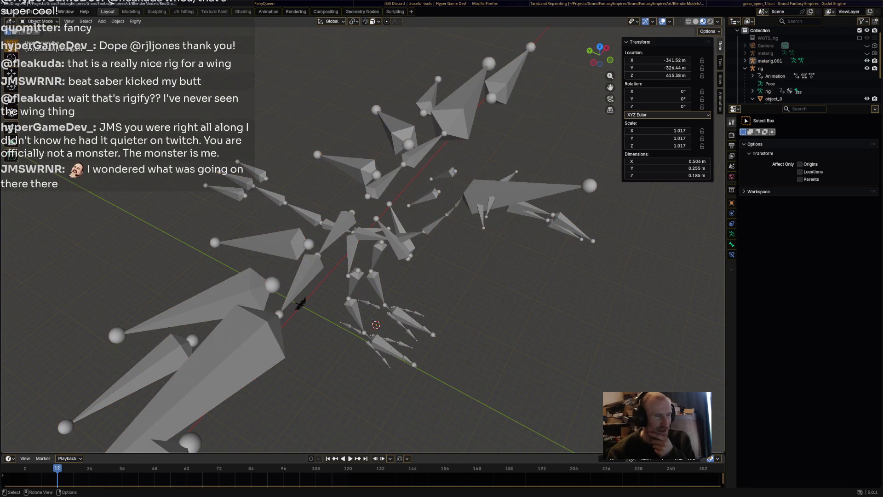
{"action": "middle_click_drag", "start_coordinate": [296, 306], "coordinate": [519, 447]}
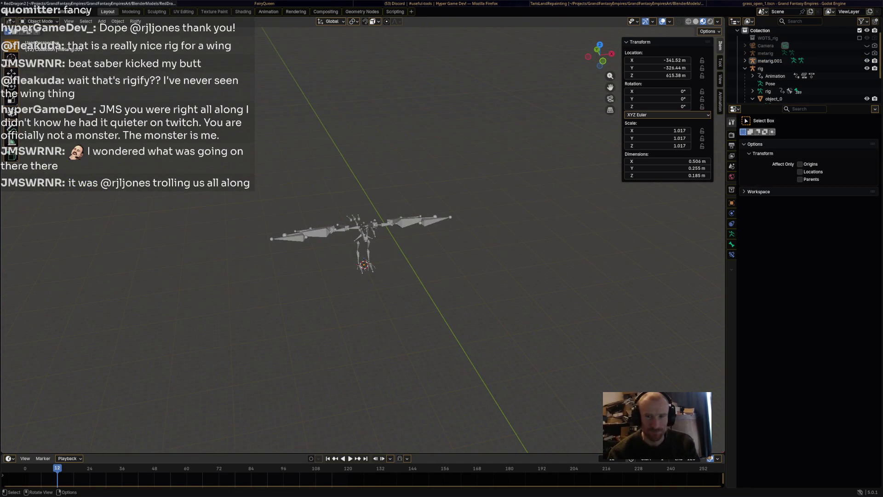
{"action": "key", "text": "g"}
{"action": "middle_click_drag", "start_coordinate": [368, 276], "coordinate": [341, 231]}
{"action": "left_click", "coordinate": [760, 68]}
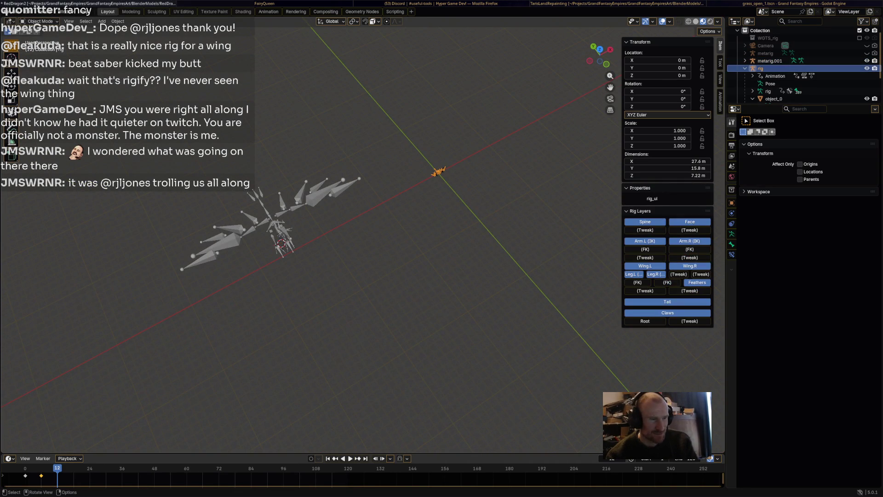
Step: Frame the view on the dragon rig and save RedDragon2.blend
{"action": "key", "text": "KP_Decimal"}
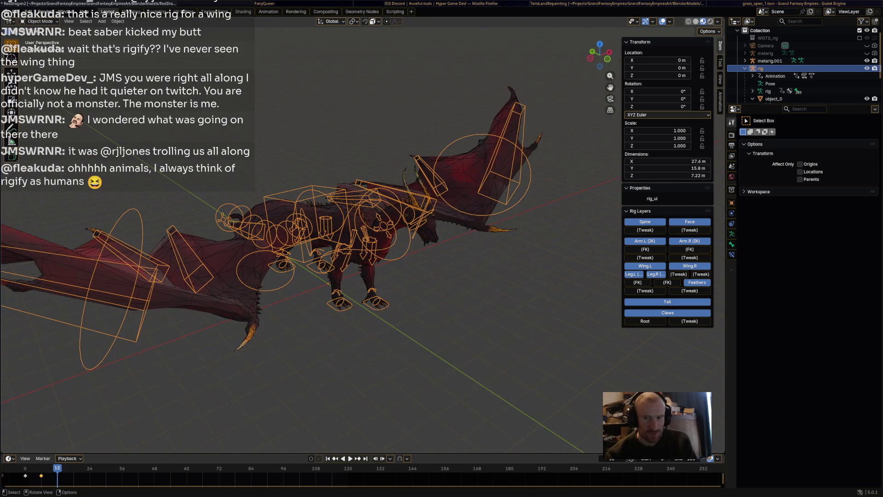
{"action": "key", "text": "ctrl+s"}
{"action": "middle_click_drag", "start_coordinate": [322, 230], "coordinate": [313, 230]}
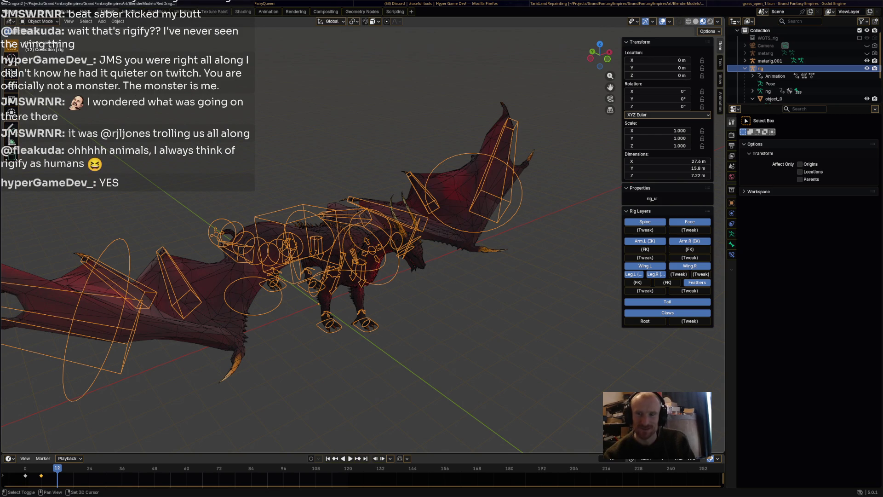
{"action": "middle_click_drag", "start_coordinate": [322, 230], "coordinate": [405, 242]}
Step: Reselect the dragon rig, collapse it in the outliner, and switch to the Animation workspace
{"action": "key", "text": "alt+a"}
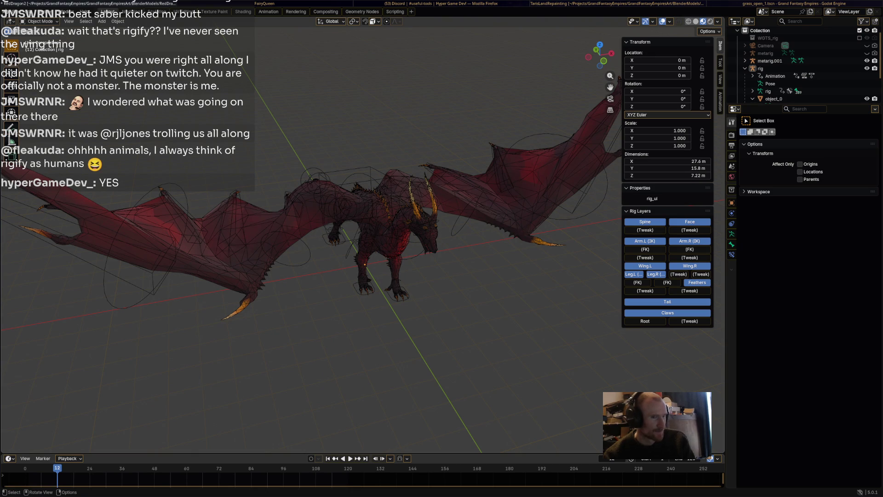
{"action": "key", "text": "a"}
{"action": "middle_click_drag", "start_coordinate": [405, 242], "coordinate": [455, 226]}
{"action": "scroll", "coordinate": [805, 64], "scroll_direction": "down", "scroll_amount": 4}
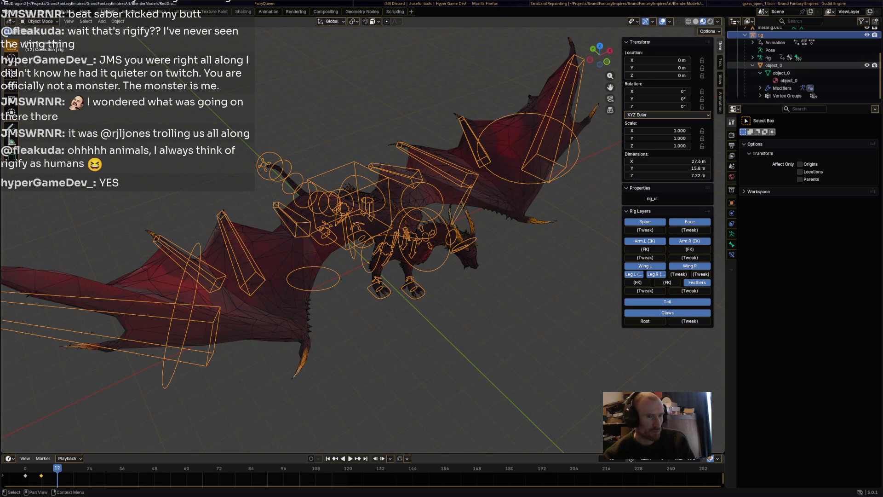
{"action": "scroll", "coordinate": [805, 65], "scroll_direction": "up", "scroll_amount": 4}
{"action": "left_click", "coordinate": [745, 76]}
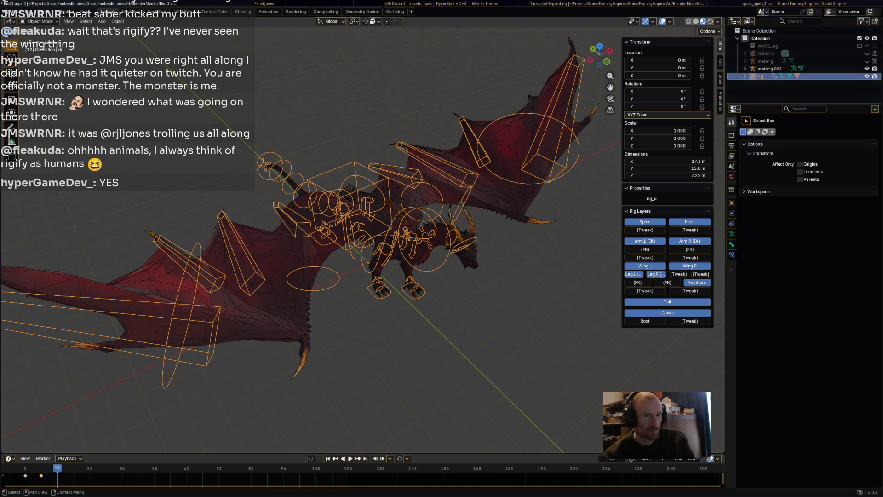
{"action": "left_click", "coordinate": [268, 11]}
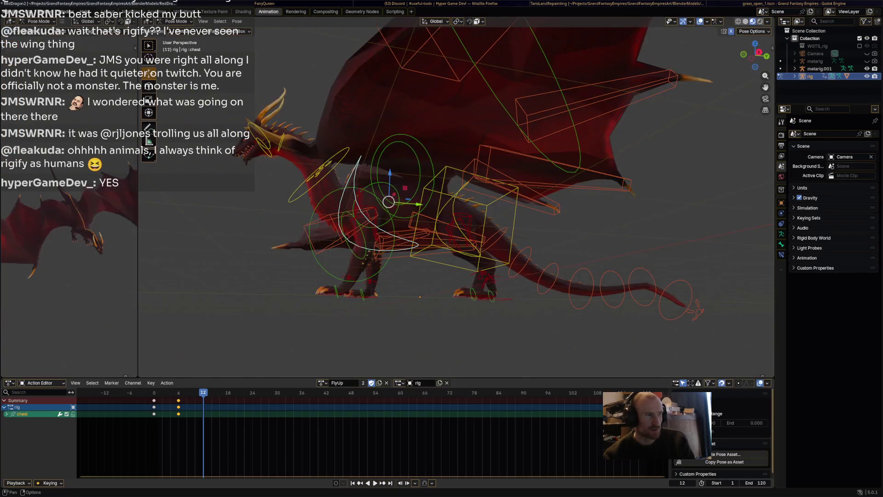
Step: Keyframe all bones and play FlyUp, stopping at frame 6
{"action": "mouse_move", "coordinate": [455, 203]}
{"action": "middle_mouse_down"}
{"action": "mouse_move", "coordinate": [529, 202]}
{"action": "mouse_move", "coordinate": [506, 207]}
{"action": "middle_mouse_up"}
{"action": "key", "text": "a"}
{"action": "key", "text": "i"}
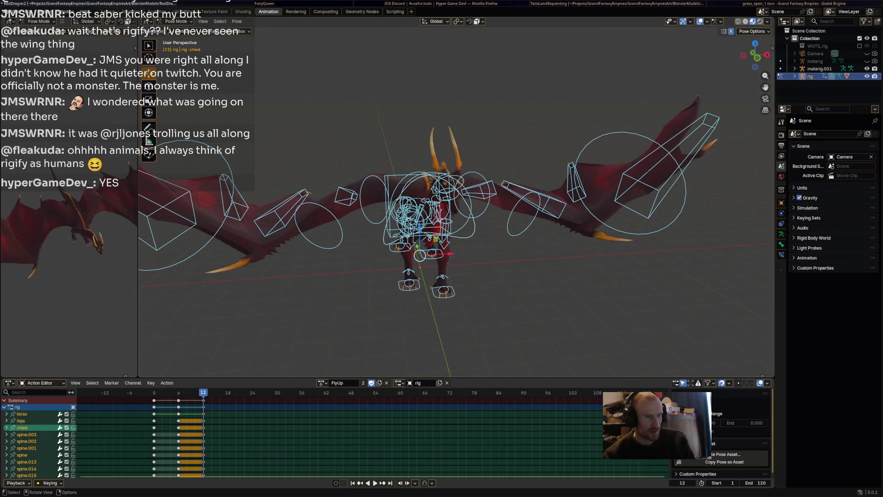
{"action": "key", "text": "space"}
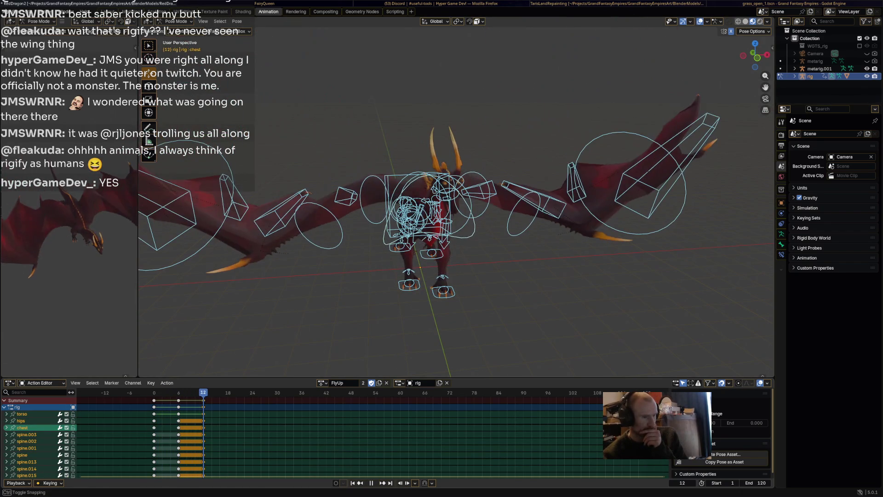
{"action": "mouse_move", "coordinate": [460, 220]}
{"action": "middle_mouse_down"}
{"action": "mouse_move", "coordinate": [451, 258]}
{"action": "mouse_move", "coordinate": [421, 254]}
{"action": "mouse_move", "coordinate": [455, 212]}
{"action": "middle_mouse_up"}
{"action": "key", "text": "space"}
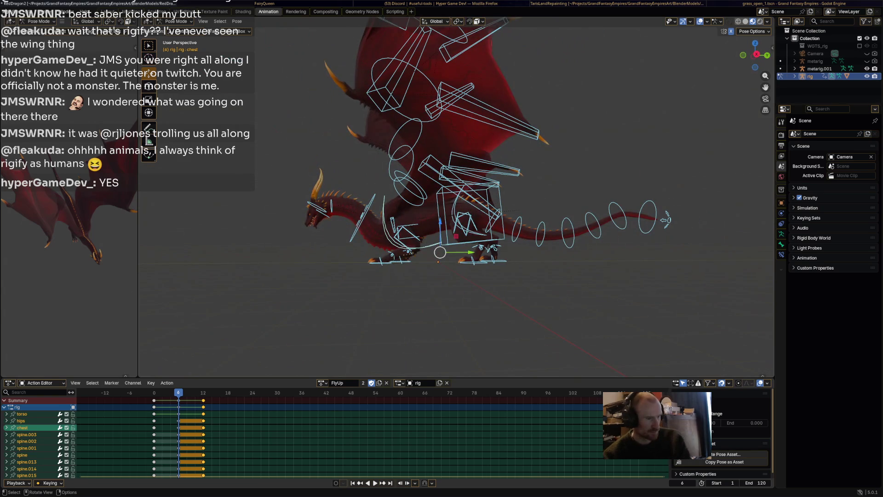
Step: Rotate the neck and head bones to lower the dragon's head
{"action": "left_click", "coordinate": [361, 221]}
{"action": "key", "text": "r"}
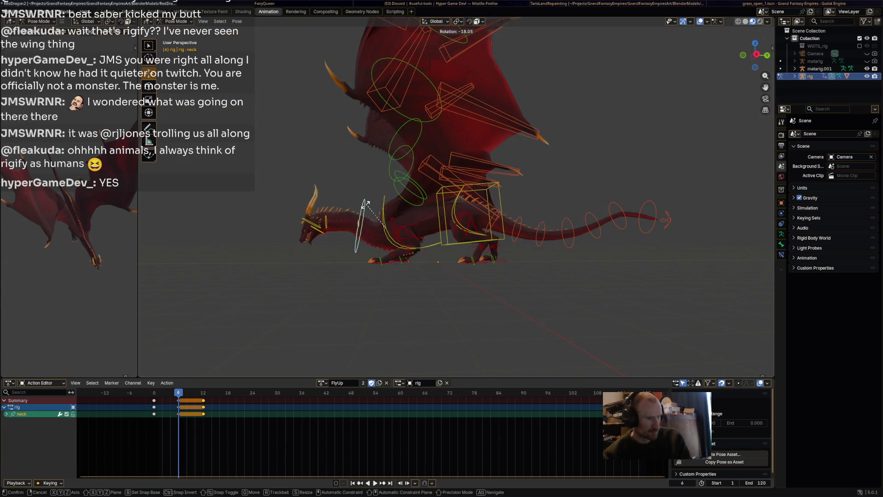
{"action": "left_click", "coordinate": [362, 210]}
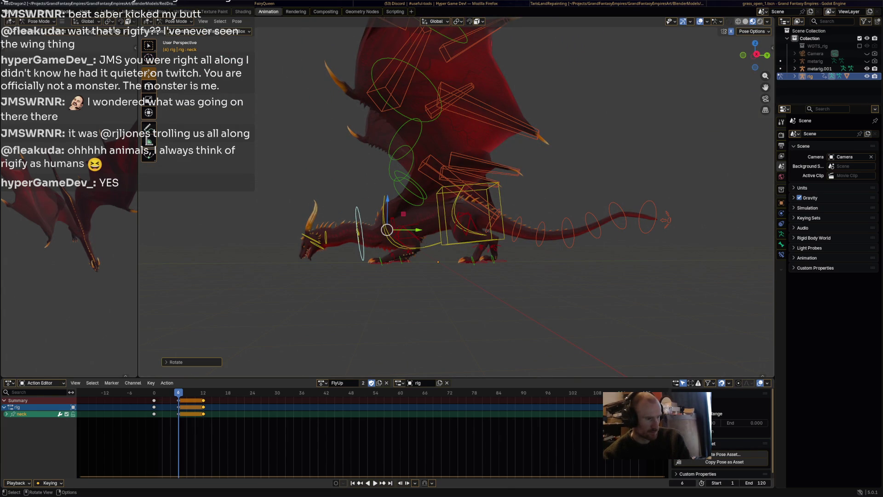
{"action": "left_click", "coordinate": [323, 237]}
{"action": "key", "text": "r"}
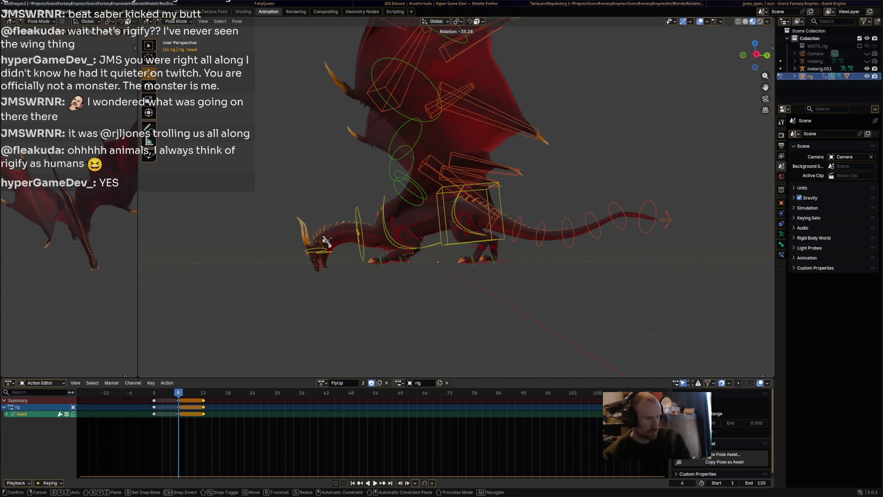
{"action": "left_click", "coordinate": [328, 239]}
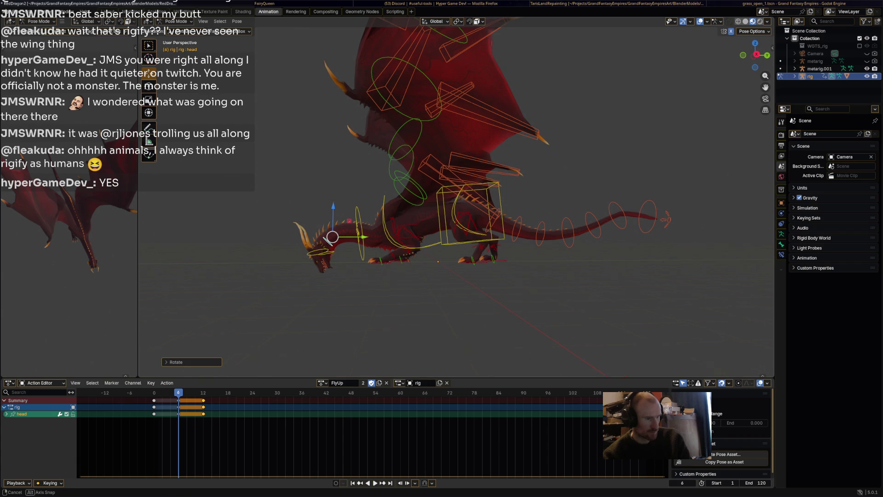
{"action": "middle_click_drag", "start_coordinate": [333, 237], "coordinate": [334, 236]}
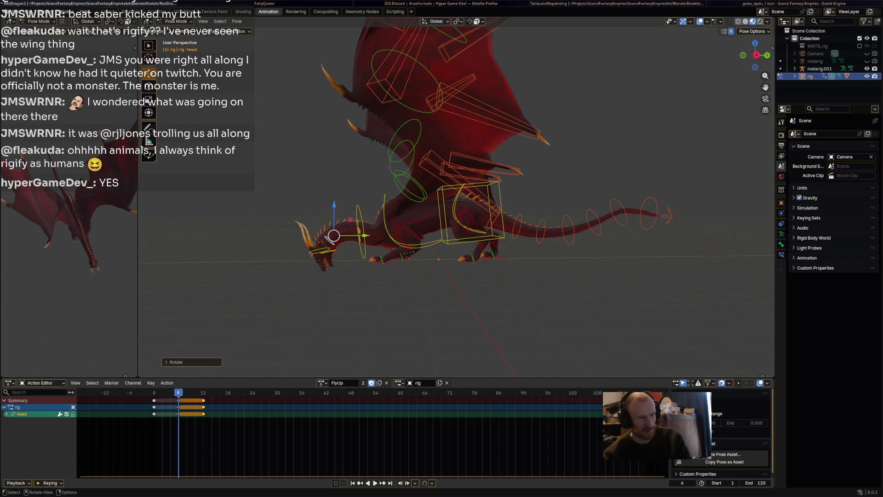
Step: Keyframe every bone at frame 6 and play the FlyUp action
{"action": "key", "text": "a"}
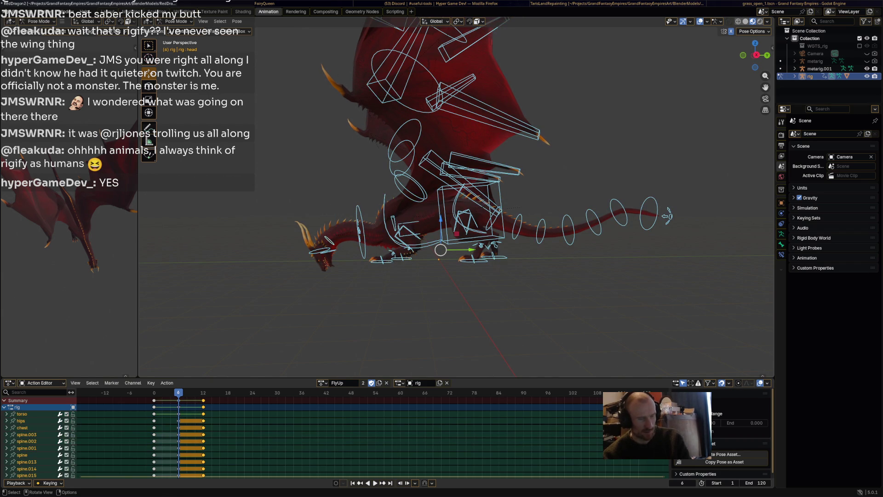
{"action": "key", "text": "i"}
{"action": "key", "text": "space"}
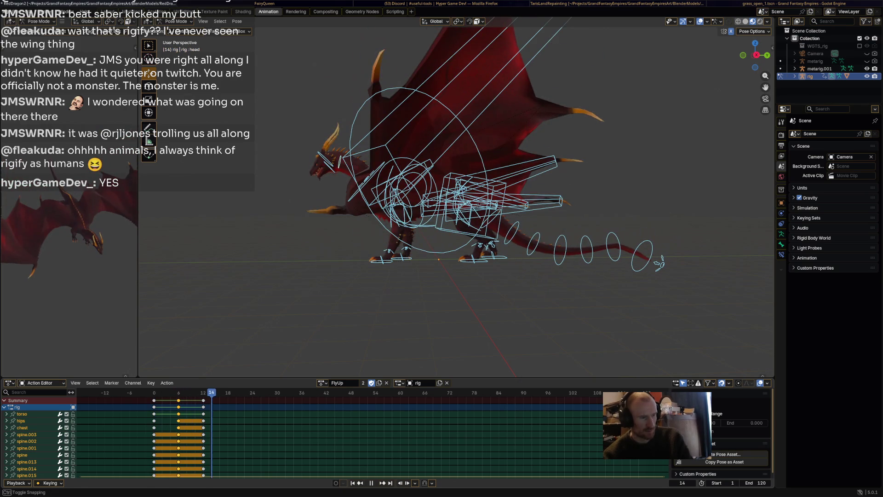
Step: Rotate the chest bone at frame 12 to tilt the dragon upward
{"action": "mouse_move", "coordinate": [461, 207]}
{"action": "middle_mouse_down"}
{"action": "mouse_move", "coordinate": [511, 211]}
{"action": "mouse_move", "coordinate": [474, 203]}
{"action": "mouse_move", "coordinate": [497, 195]}
{"action": "middle_mouse_up"}
{"action": "left_click", "coordinate": [501, 207]}
{"action": "key", "text": "r"}
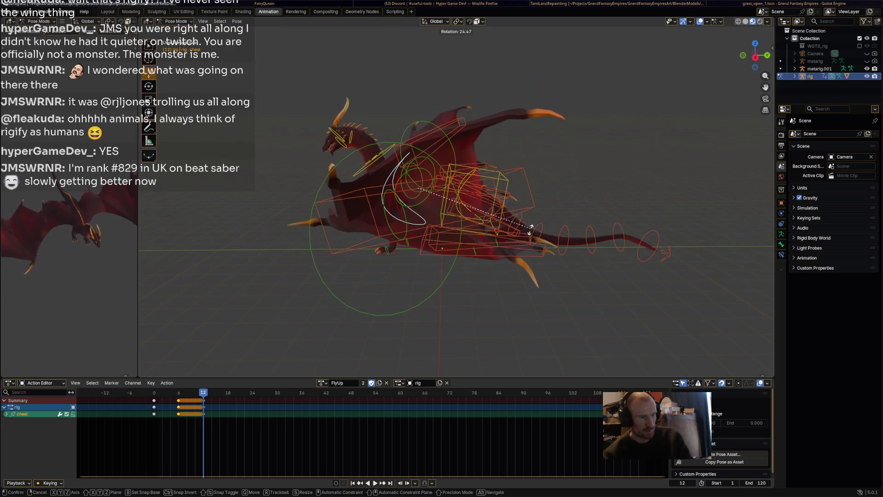
{"action": "key", "text": "Return"}
Step: Rotate the left front foot control twice and move the right front foot control
{"action": "middle_click_drag", "start_coordinate": [456, 198], "coordinate": [465, 184]}
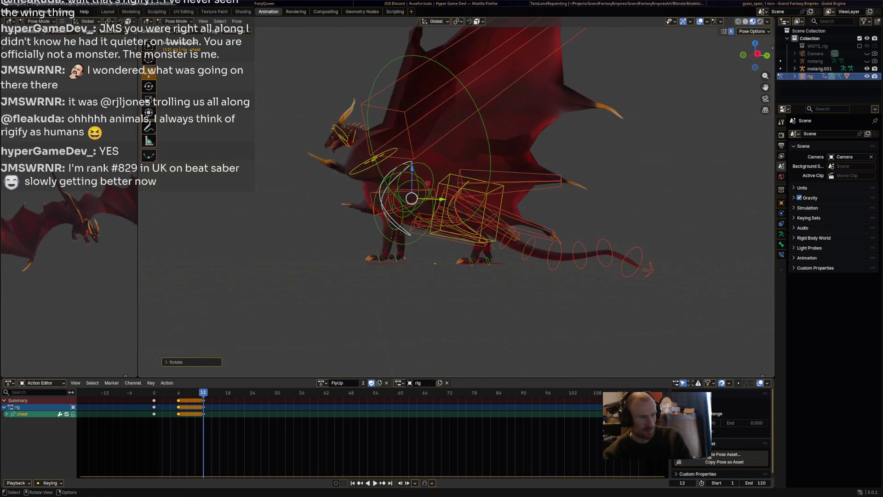
{"action": "left_click", "coordinate": [378, 262]}
{"action": "key", "text": "r"}
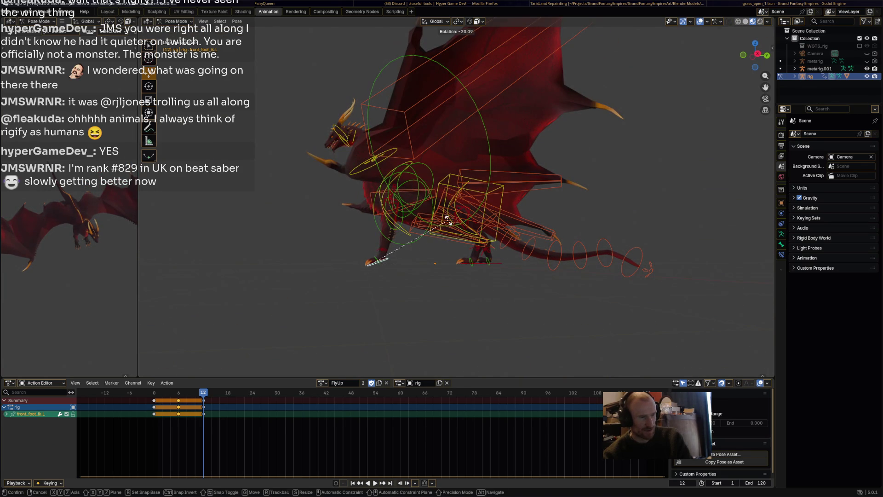
{"action": "left_click", "coordinate": [449, 221]}
{"action": "middle_click_drag", "start_coordinate": [460, 198], "coordinate": [483, 192]}
{"action": "key", "text": "r"}
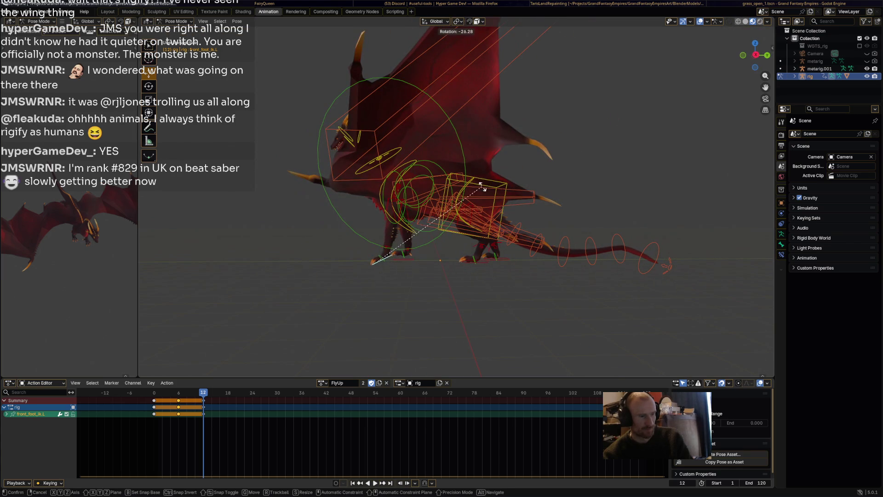
{"action": "left_click", "coordinate": [481, 186]}
{"action": "key", "text": "r"}
{"action": "left_click", "coordinate": [407, 253]}
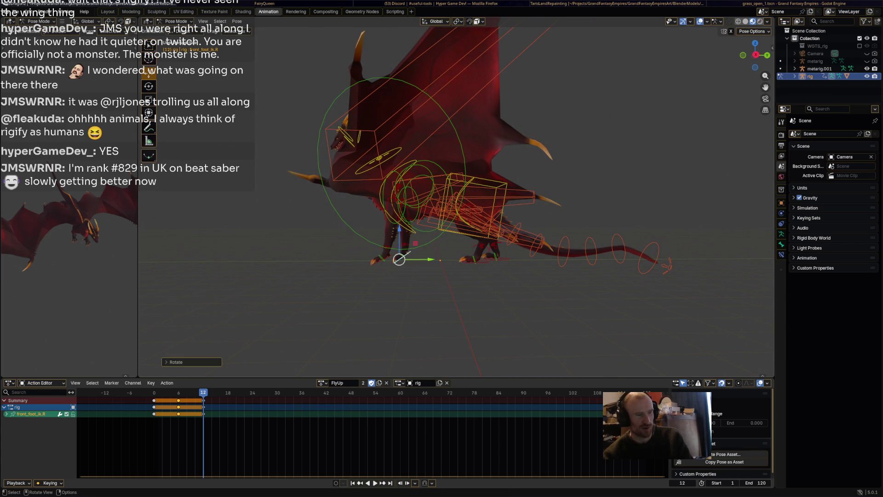
{"action": "middle_click_drag", "start_coordinate": [460, 198], "coordinate": [607, 198]}
{"action": "key", "text": "g"}
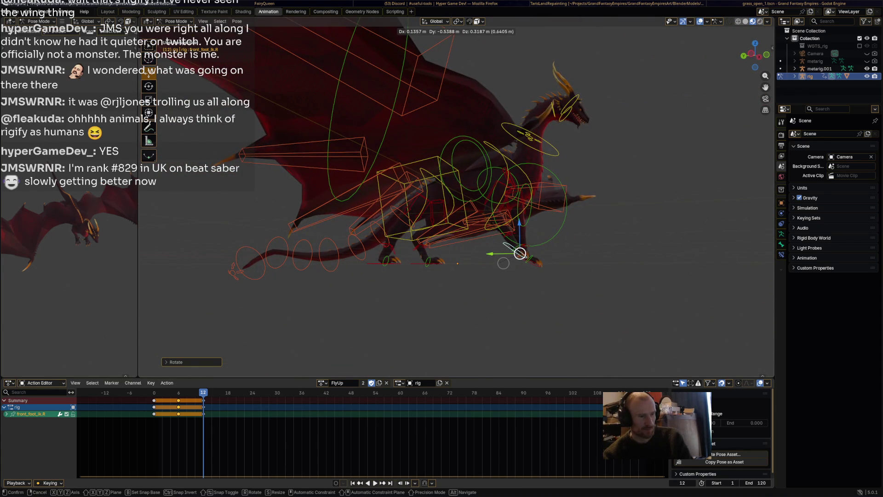
{"action": "left_click", "coordinate": [503, 264]}
{"action": "middle_click_drag", "start_coordinate": [504, 263], "coordinate": [621, 263]}
Step: Raise the neck and head bones, then select every bone in the rig
{"action": "mouse_move", "coordinate": [414, 207]}
{"action": "middle_mouse_down"}
{"action": "mouse_move", "coordinate": [350, 194]}
{"action": "mouse_move", "coordinate": [363, 193]}
{"action": "middle_mouse_up"}
{"action": "left_click", "coordinate": [364, 193]}
{"action": "key", "text": "r"}
{"action": "key", "text": "Return"}
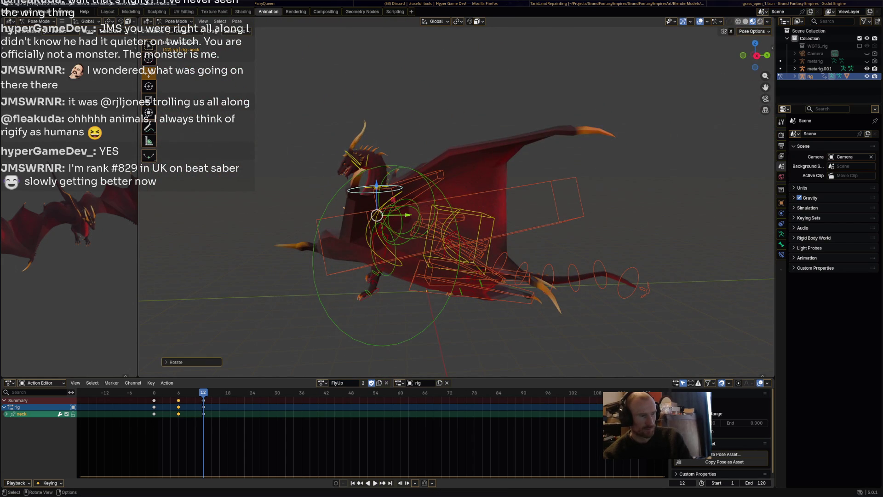
{"action": "left_click", "coordinate": [353, 156]}
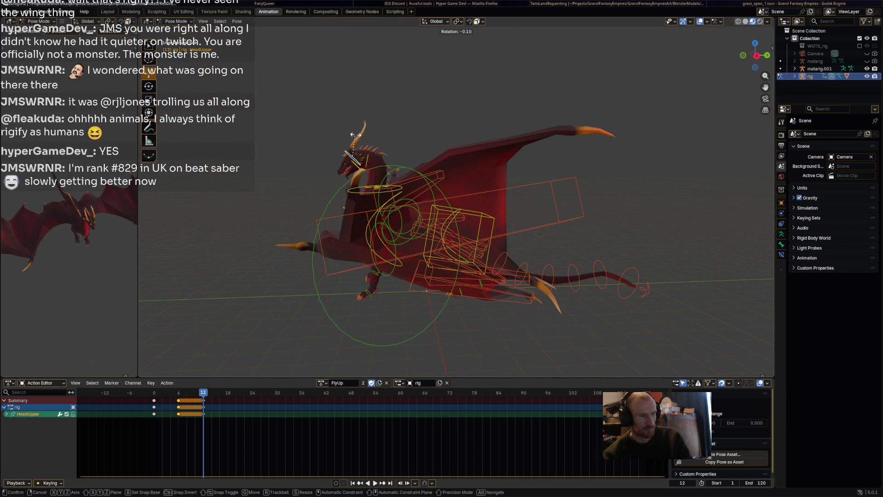
{"action": "left_click", "coordinate": [373, 161]}
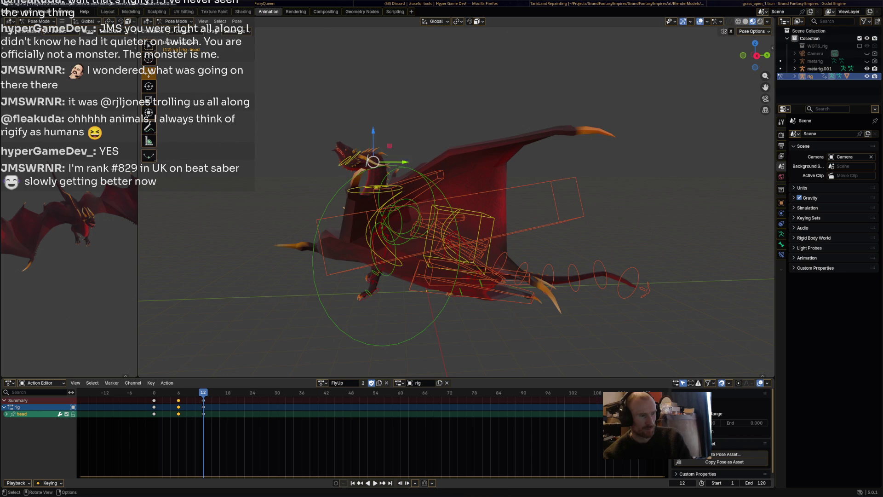
{"action": "key", "text": "r"}
{"action": "left_click", "coordinate": [373, 161]}
{"action": "left_click", "coordinate": [377, 215]}
{"action": "key", "text": "r"}
{"action": "left_click", "coordinate": [376, 215]}
{"action": "middle_click_drag", "start_coordinate": [376, 214], "coordinate": [519, 212]}
{"action": "key", "text": "a"}
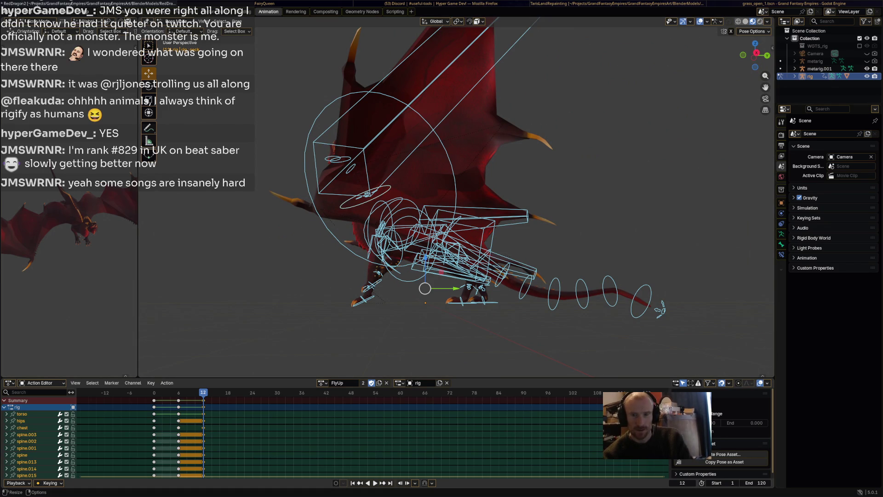
Step: Lower the HeadUpper bone and keyframe all bones at frame 6
{"action": "key", "text": "space"}
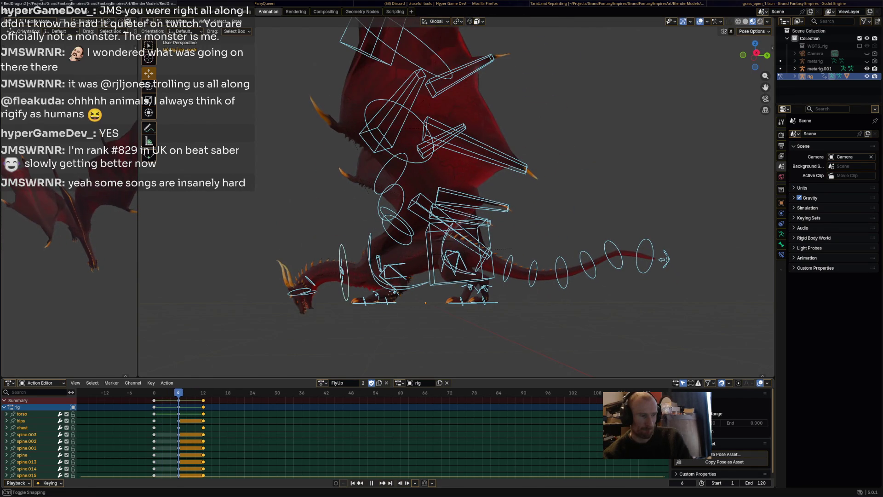
{"action": "left_click", "coordinate": [301, 292]}
{"action": "key", "text": "space"}
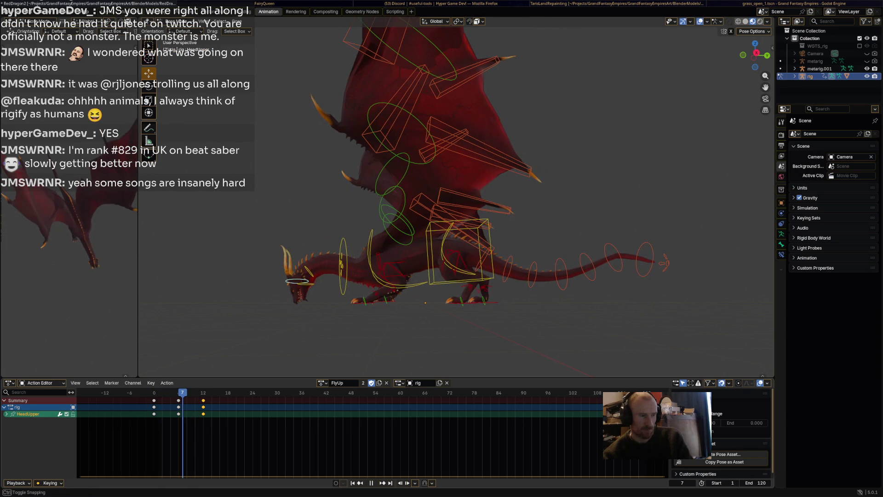
{"action": "key", "text": "r"}
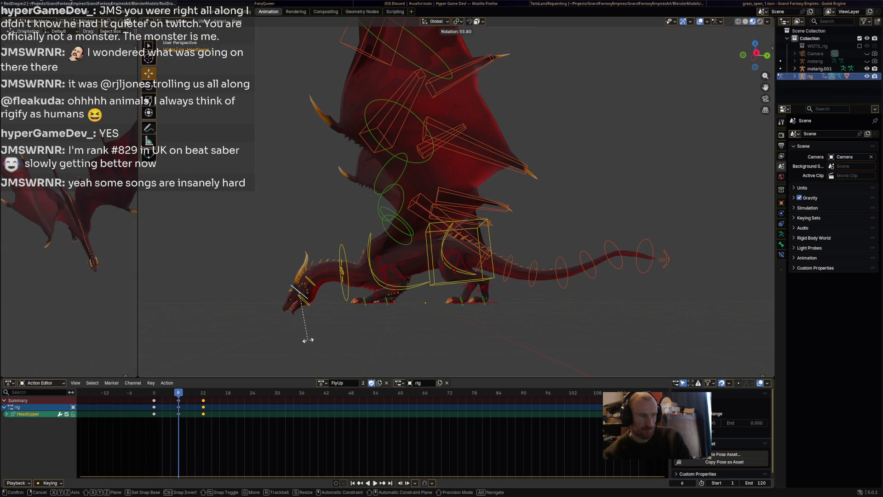
{"action": "left_click", "coordinate": [307, 340]}
{"action": "key", "text": "a"}
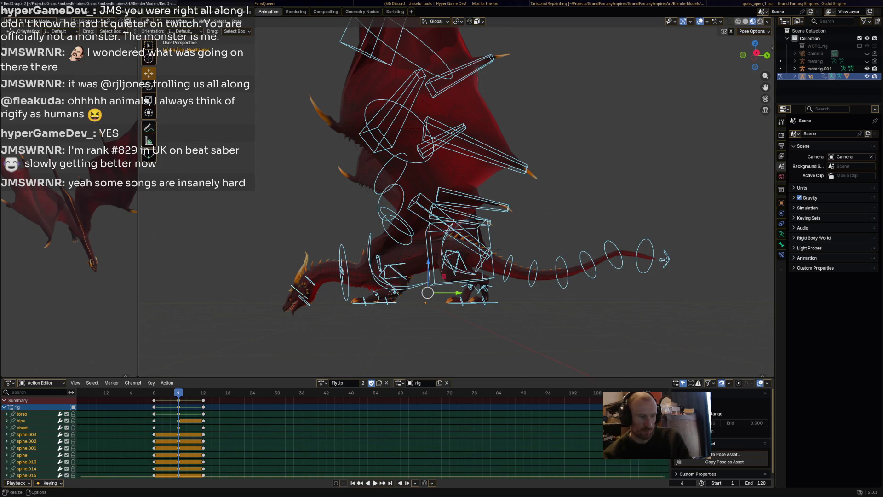
{"action": "key", "text": "i"}
{"action": "key", "text": "space"}
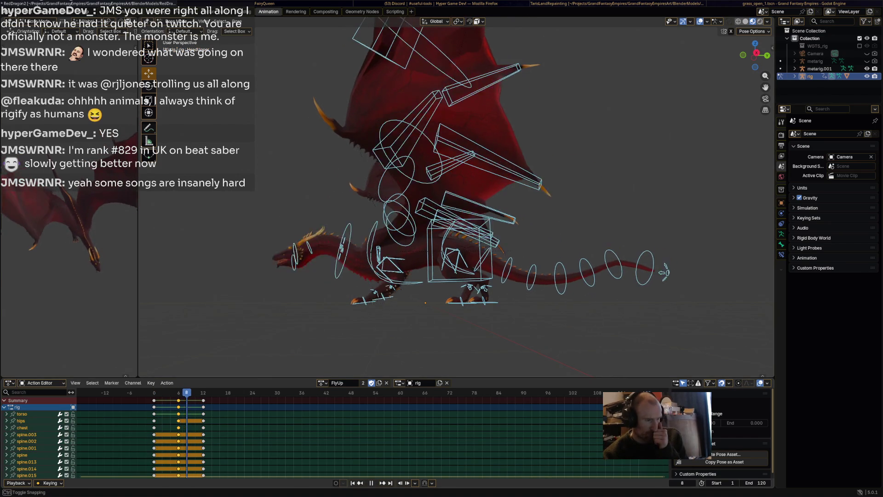
Step: Rotate the head bone, then scrub frames 6–10 and play back the motion
{"action": "left_click", "coordinate": [313, 278]}
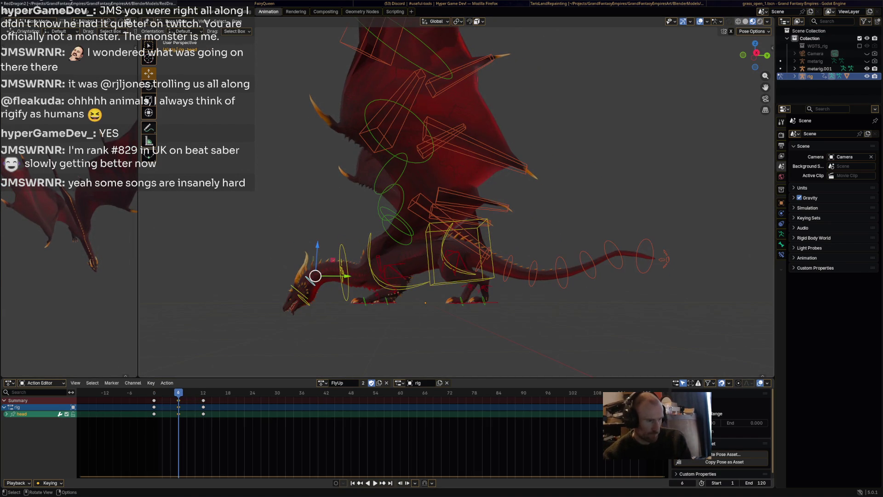
{"action": "key", "text": "r"}
{"action": "left_click", "coordinate": [295, 297]}
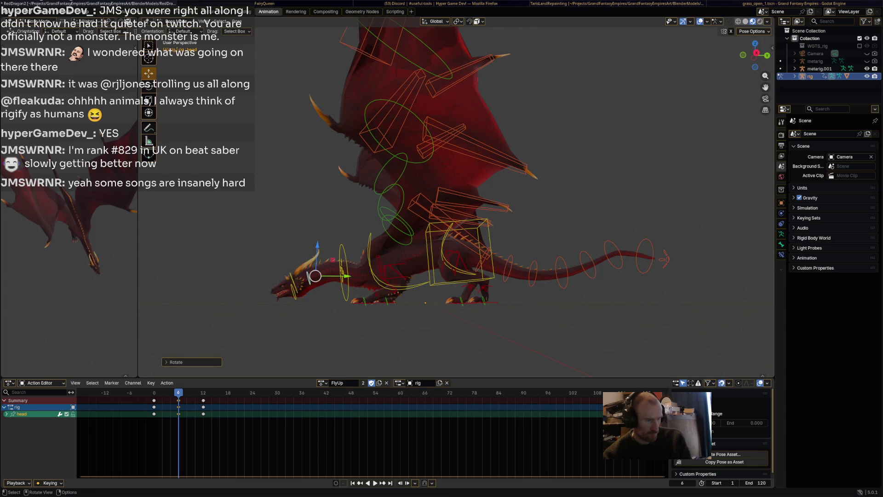
{"action": "mouse_move", "coordinate": [178, 432]}
{"action": "left_mouse_down"}
{"action": "mouse_move", "coordinate": [159, 433]}
{"action": "mouse_move", "coordinate": [203, 433]}
{"action": "left_mouse_up"}
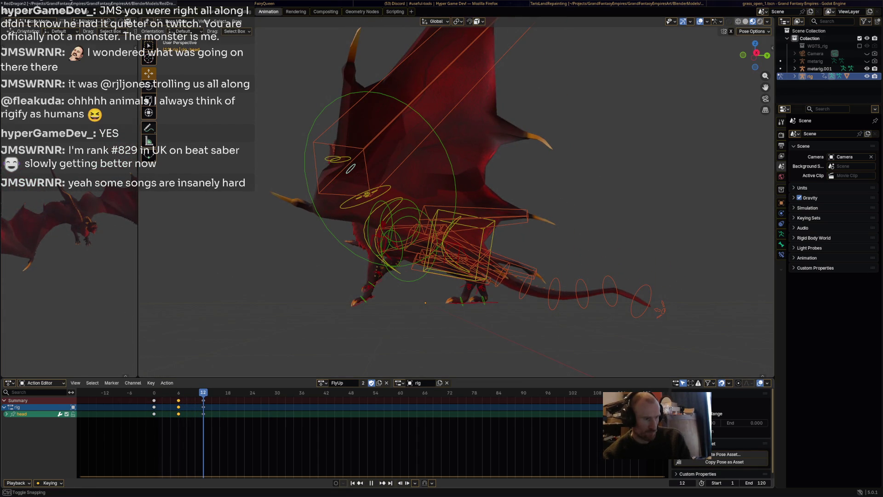
{"action": "middle_click_drag", "start_coordinate": [469, 173], "coordinate": [419, 161]}
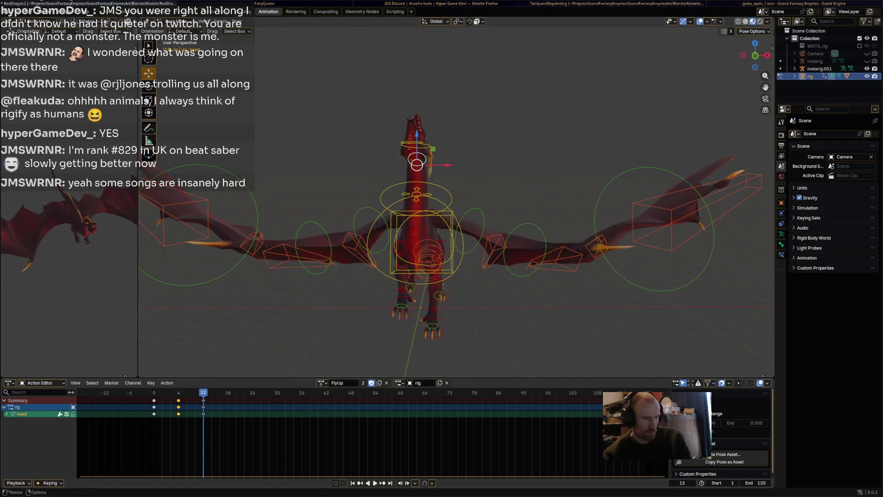
{"action": "key", "text": "space"}
{"action": "middle_click_drag", "start_coordinate": [414, 207], "coordinate": [538, 218]}
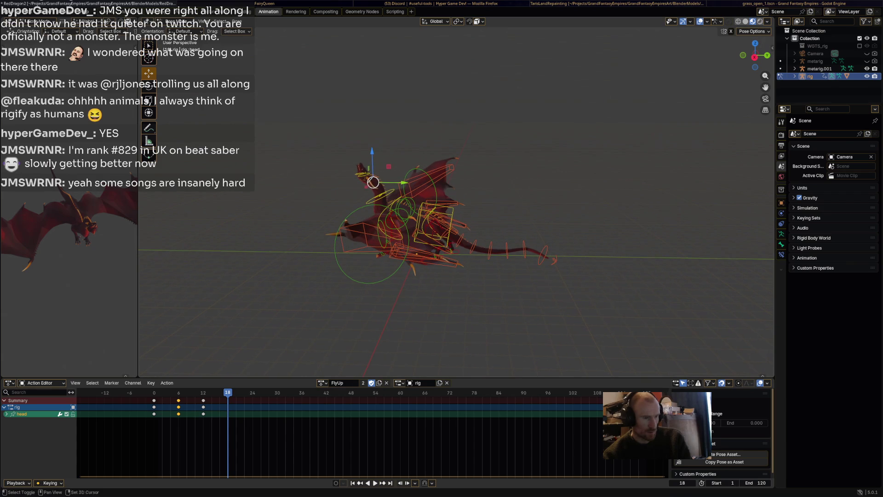
Step: Rotate the torso and nudge it down for the frame 18 pose
{"action": "left_click_drag", "start_coordinate": [435, 224], "coordinate": [437, 215]}
{"action": "key", "text": "r"}
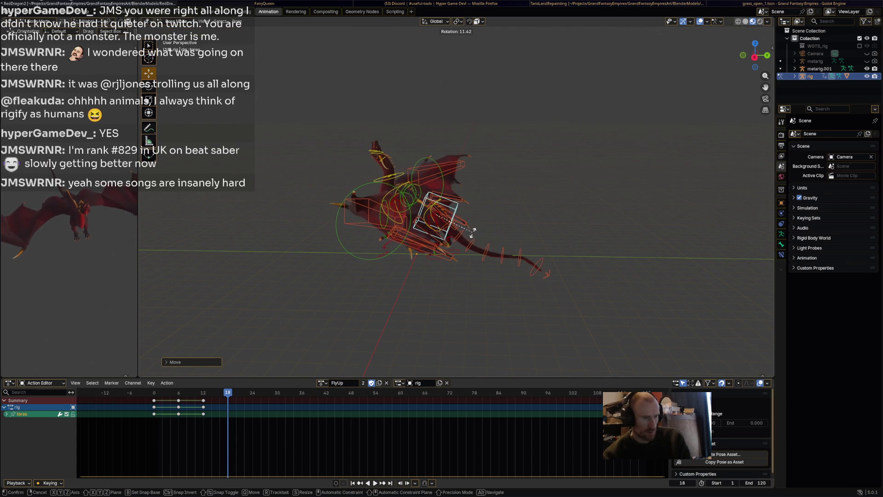
{"action": "left_click", "coordinate": [473, 233]}
{"action": "middle_click_drag", "start_coordinate": [473, 232], "coordinate": [456, 216]}
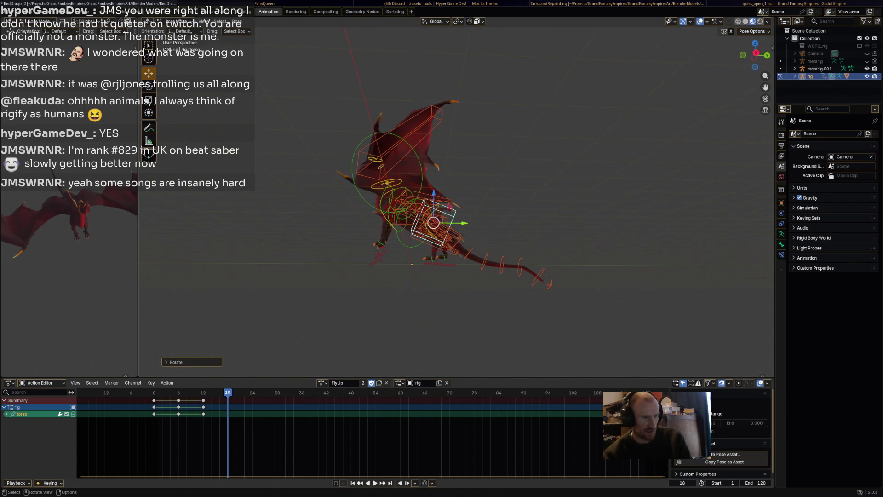
{"action": "key", "text": "g"}
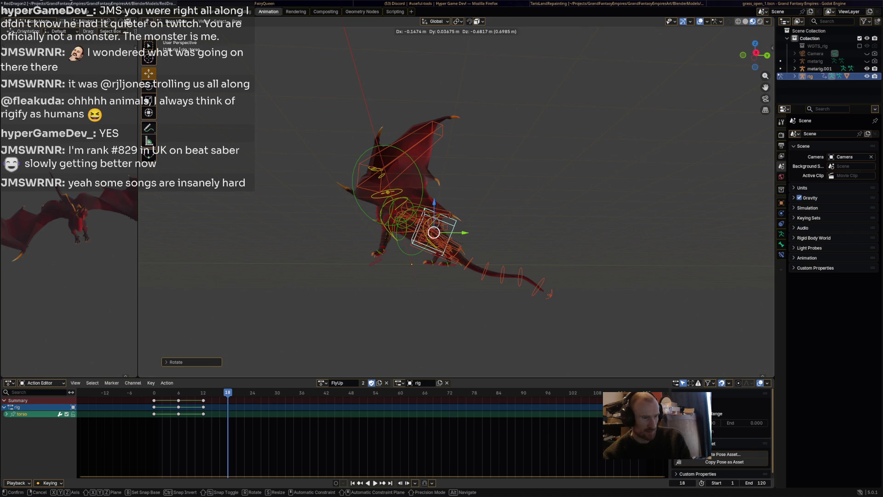
{"action": "key", "text": "Return"}
Step: Rotate the hips and chest bones
{"action": "scroll", "coordinate": [454, 201], "scroll_direction": "up", "scroll_amount": 4}
{"action": "left_click", "coordinate": [391, 256]}
{"action": "key", "text": "r"}
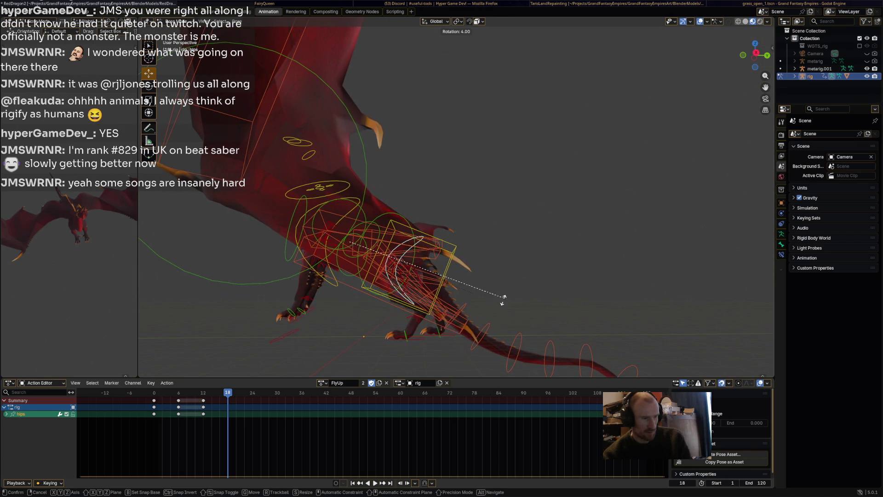
{"action": "left_click", "coordinate": [506, 295]}
{"action": "middle_click_drag", "start_coordinate": [506, 295], "coordinate": [561, 294], "text": "shift"}
{"action": "left_click", "coordinate": [387, 207]}
{"action": "key", "text": "r"}
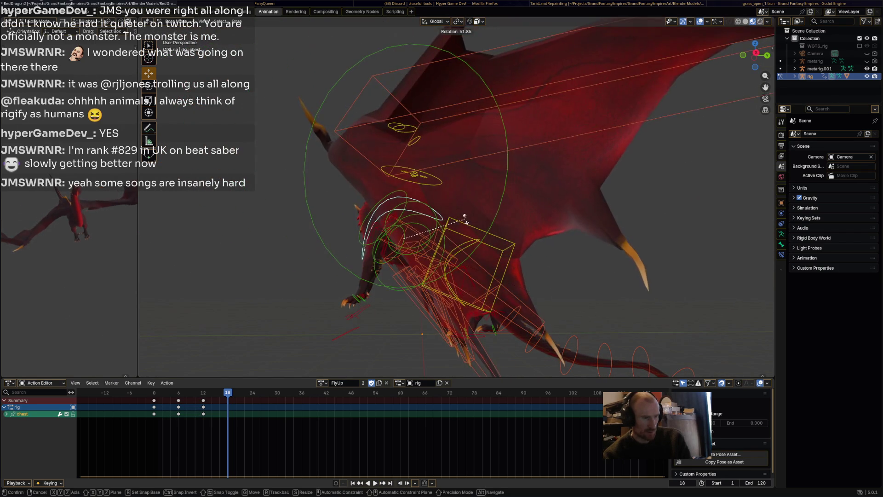
{"action": "left_click", "coordinate": [465, 218]}
{"action": "middle_click_drag", "start_coordinate": [465, 219], "coordinate": [391, 212]}
Step: Rotate the neck, head and HeadUpper bones to adjust the head pose
{"action": "left_click", "coordinate": [491, 162]}
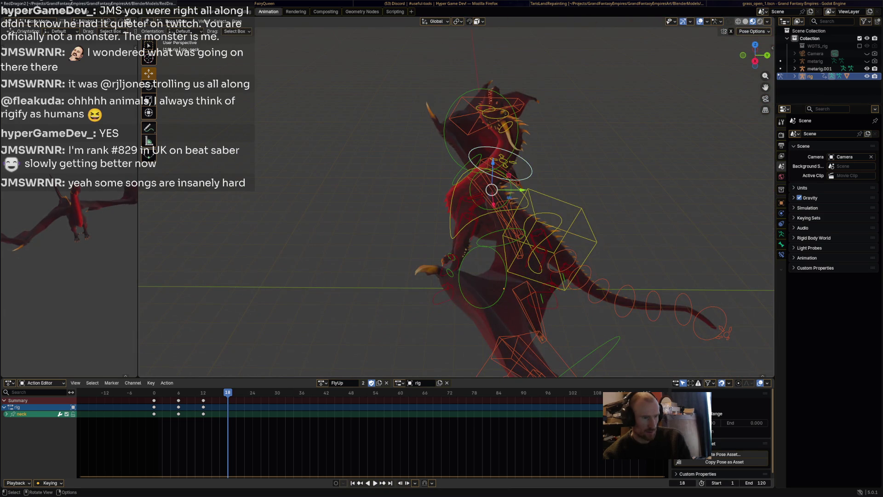
{"action": "key", "text": "r"}
{"action": "left_click", "coordinate": [491, 162]}
{"action": "left_click", "coordinate": [488, 121]}
{"action": "key", "text": "r"}
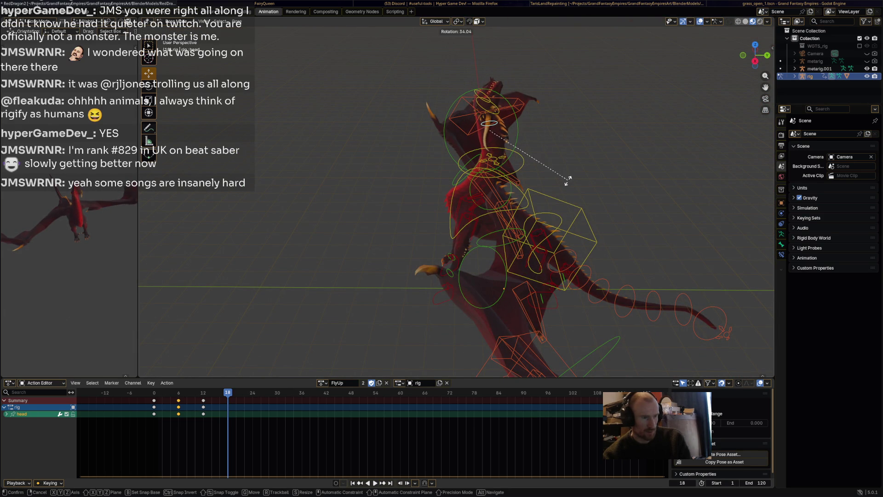
{"action": "left_click", "coordinate": [567, 180]}
{"action": "left_click", "coordinate": [487, 105]}
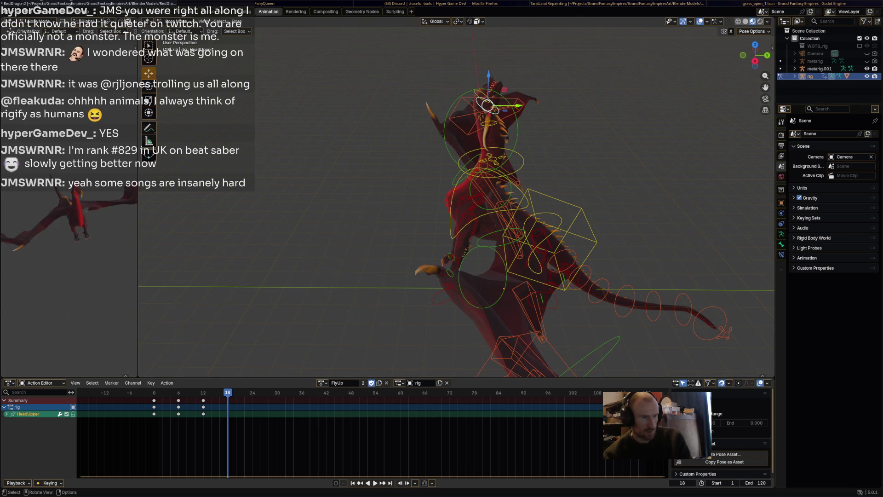
{"action": "key", "text": "r"}
{"action": "left_click", "coordinate": [488, 105]}
{"action": "left_click", "coordinate": [487, 105]}
{"action": "mouse_move", "coordinate": [488, 105]}
{"action": "middle_mouse_down"}
{"action": "mouse_move", "coordinate": [460, 105]}
{"action": "mouse_move", "coordinate": [479, 107]}
{"action": "middle_mouse_up"}
{"action": "key", "text": "KP_1"}
Step: Raise the left front foot IK control, leaving the right foot unchanged
{"action": "left_click", "coordinate": [478, 231]}
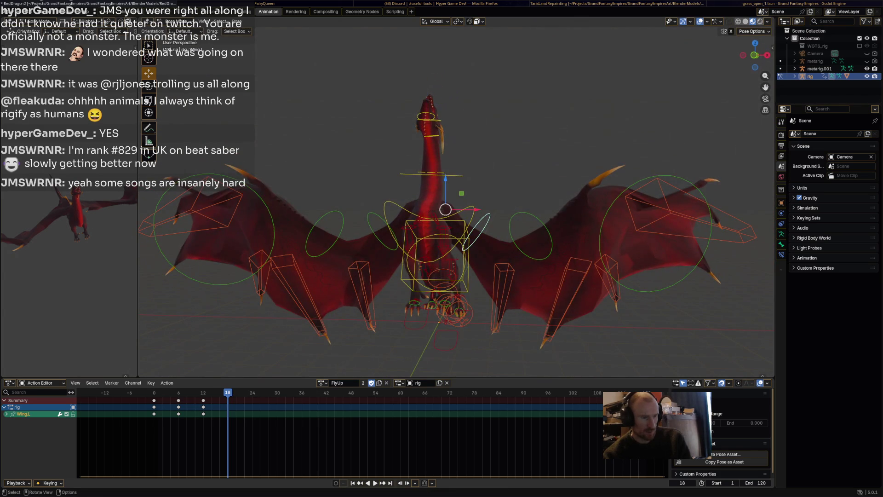
{"action": "left_click", "coordinate": [410, 320]}
{"action": "middle_click_drag", "start_coordinate": [410, 320], "coordinate": [419, 323]}
{"action": "key", "text": "g"}
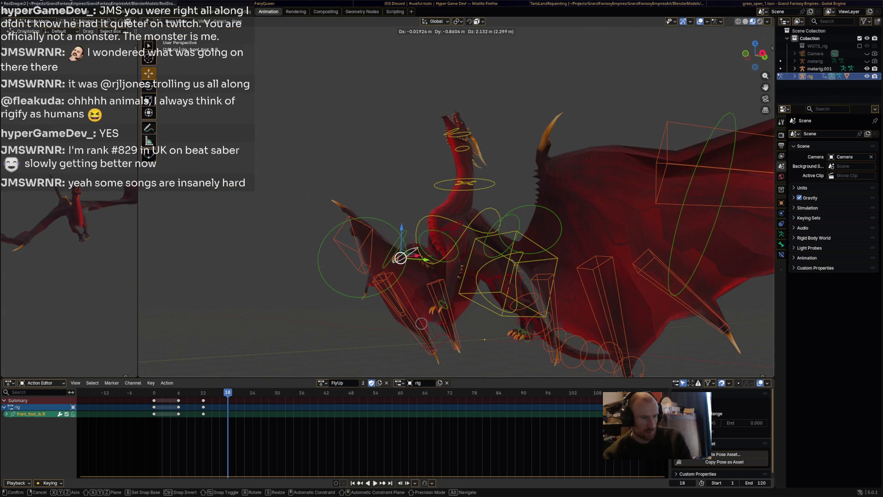
{"action": "key", "text": "Escape"}
{"action": "left_click", "coordinate": [432, 343]}
{"action": "key", "text": "g"}
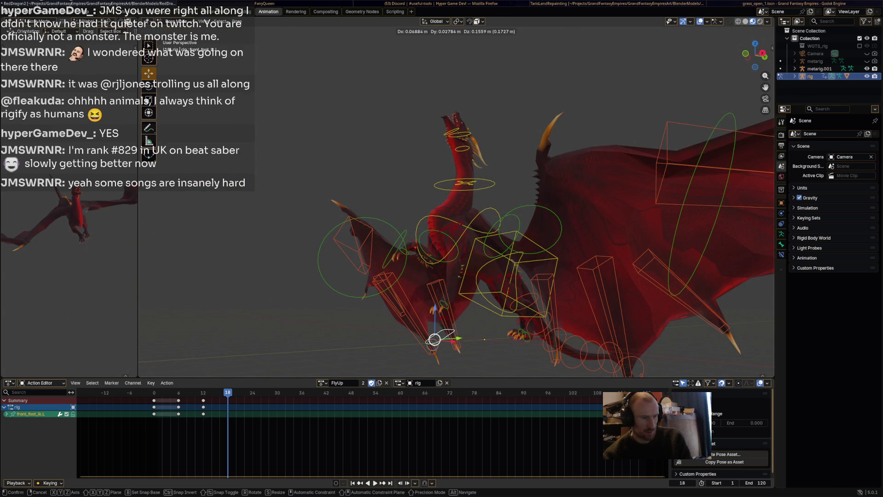
{"action": "left_click", "coordinate": [452, 296]}
{"action": "middle_click_drag", "start_coordinate": [452, 296], "coordinate": [552, 299]}
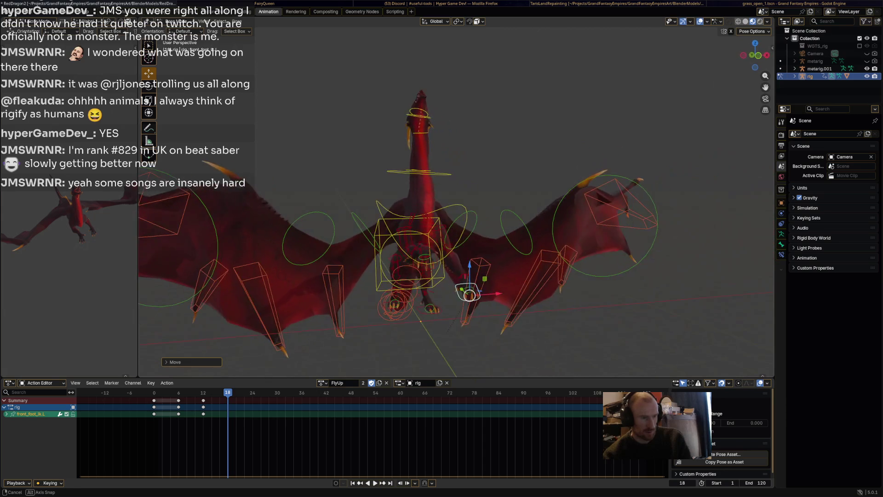
Step: Re-angle the chest bone again
{"action": "left_click", "coordinate": [422, 232]}
{"action": "middle_click_drag", "start_coordinate": [422, 232], "coordinate": [484, 258]}
{"action": "key", "text": "r"}
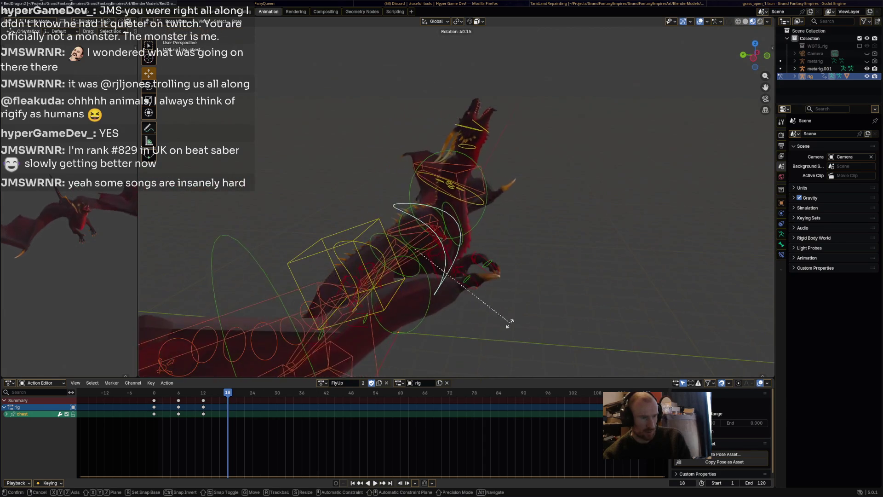
{"action": "left_click", "coordinate": [506, 325]}
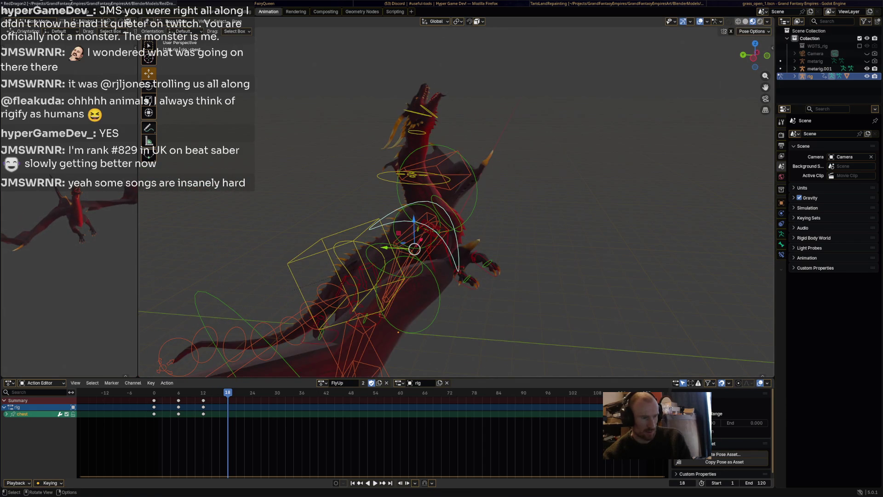
Step: Rotate the Wing.L and Wing.R bones to refine the wing pose
{"action": "left_click", "coordinate": [411, 201]}
{"action": "key", "text": "r"}
{"action": "left_click", "coordinate": [553, 302]}
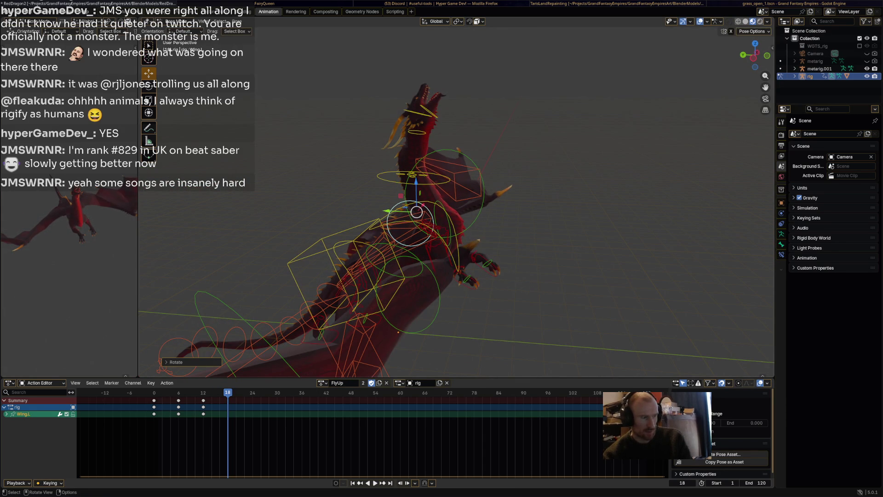
{"action": "left_click", "coordinate": [377, 305]}
{"action": "key", "text": "bracketleft"}
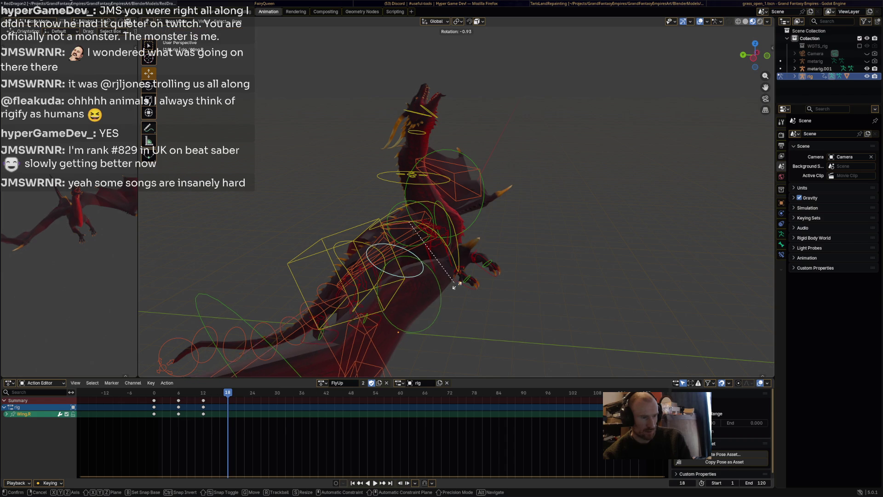
{"action": "key", "text": "r"}
{"action": "key", "text": "Return"}
{"action": "middle_click_drag", "start_coordinate": [409, 222], "coordinate": [476, 217]}
{"action": "key", "text": "r"}
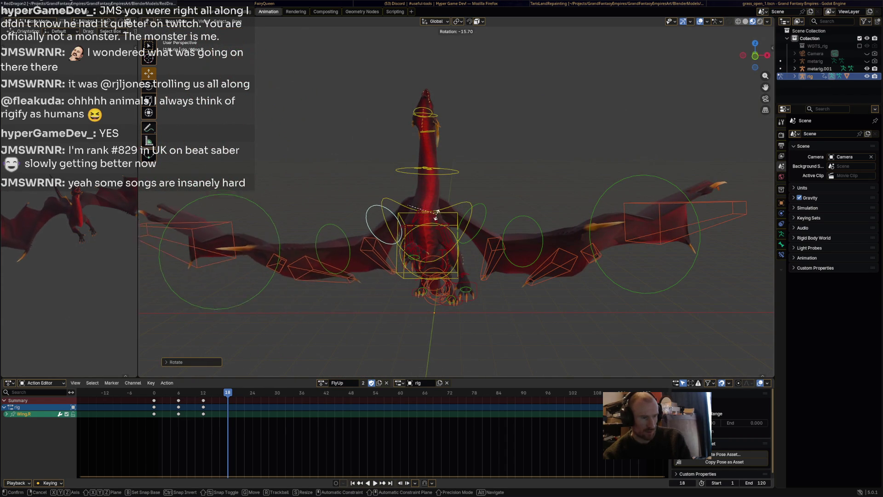
Step: Rotate the right wing chain: Wing.R, Wing.001.R and Wing.002.R
{"action": "key", "text": "Return"}
{"action": "key", "text": "bracketright"}
{"action": "key", "text": "r"}
{"action": "key", "text": "Return"}
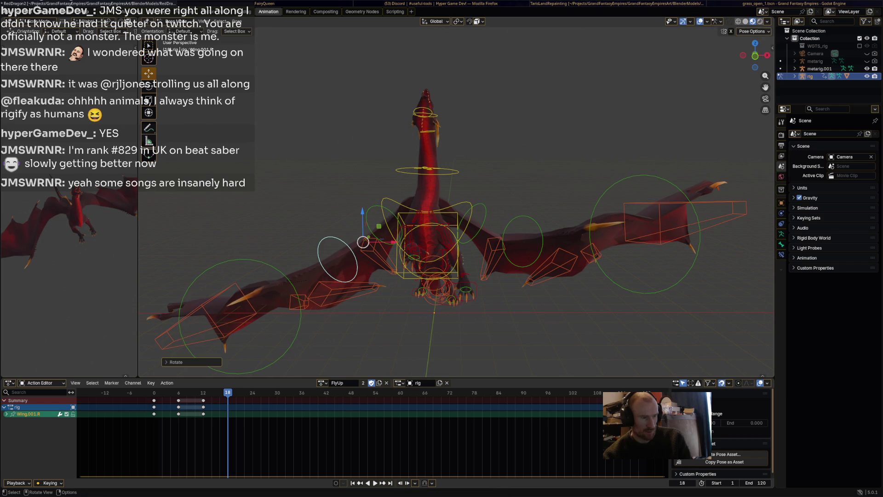
{"action": "key", "text": "bracketright"}
{"action": "key", "text": "r"}
{"action": "key", "text": "Return"}
Step: Bend Wing.001.L and Wing.002.L downward, undoing the last rotation
{"action": "left_click", "coordinate": [504, 239]}
{"action": "key", "text": "r"}
{"action": "key", "text": "Return"}
{"action": "key", "text": "bracketright"}
{"action": "key", "text": "r"}
{"action": "key", "text": "Return"}
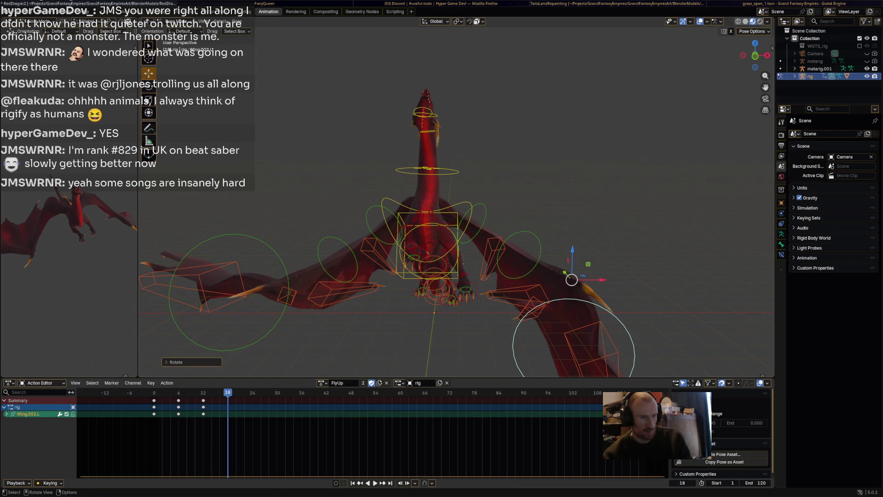
{"action": "key", "text": "ctrl+z"}
{"action": "key", "text": "ctrl+z"}
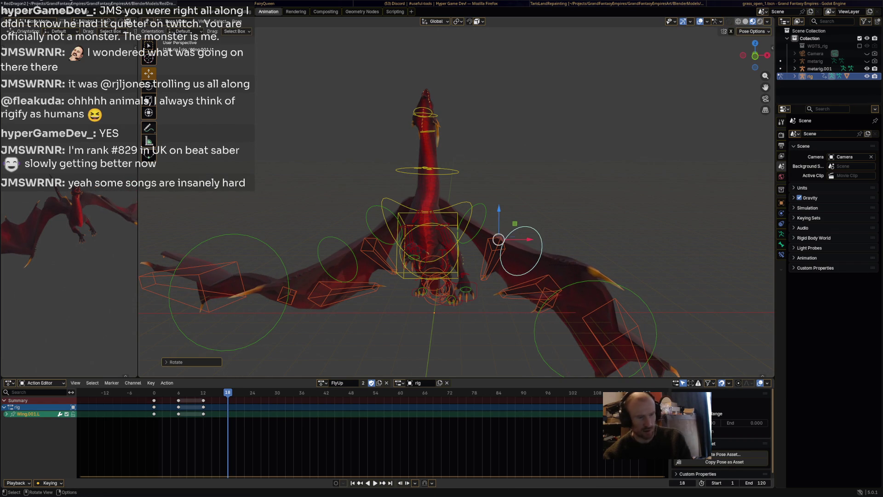
Step: Enable X-Axis Mirror and rotate Wing.L and Wing.001.L so both wings move together
{"action": "left_click", "coordinate": [732, 31]}
{"action": "key", "text": "bracketleft"}
{"action": "key", "text": "r"}
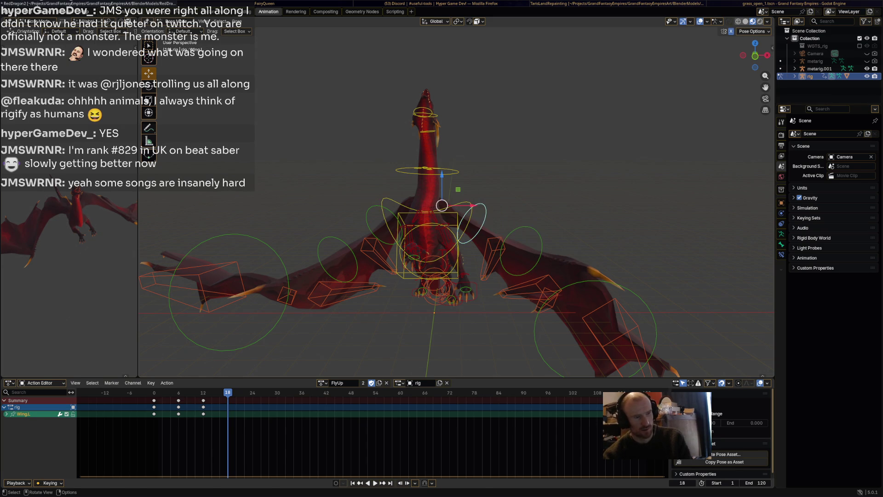
{"action": "left_click", "coordinate": [497, 202]}
{"action": "key", "text": "bracketright"}
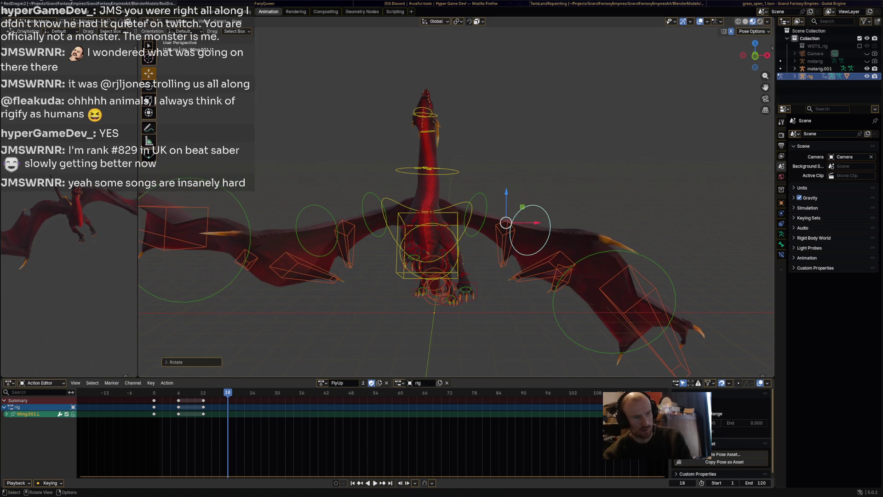
{"action": "key", "text": "bracketright"}
{"action": "mouse_move", "coordinate": [460, 230]}
{"action": "middle_mouse_down"}
{"action": "mouse_move", "coordinate": [414, 138]}
{"action": "mouse_move", "coordinate": [440, 214]}
{"action": "middle_mouse_up"}
{"action": "key", "text": "bracketleft"}
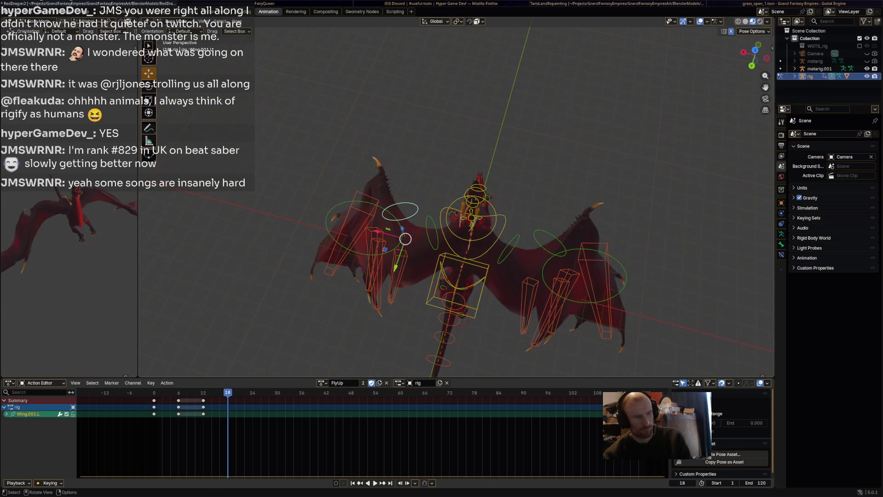
{"action": "key", "text": "r"}
{"action": "left_click", "coordinate": [405, 238]}
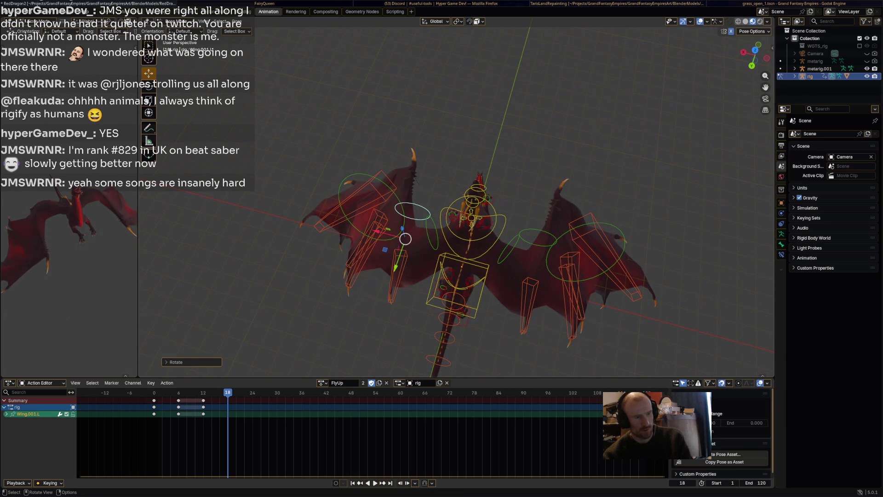
{"action": "mouse_move", "coordinate": [406, 238]}
{"action": "middle_mouse_down"}
{"action": "mouse_move", "coordinate": [509, 233]}
{"action": "mouse_move", "coordinate": [509, 216]}
{"action": "mouse_move", "coordinate": [474, 197]}
{"action": "mouse_move", "coordinate": [442, 214]}
{"action": "mouse_move", "coordinate": [424, 211]}
{"action": "mouse_move", "coordinate": [468, 215]}
{"action": "mouse_move", "coordinate": [421, 212]}
{"action": "middle_mouse_up"}
Step: Keyframe all bones at frame 18 and preview the FlyUp playback
{"action": "key", "text": "a"}
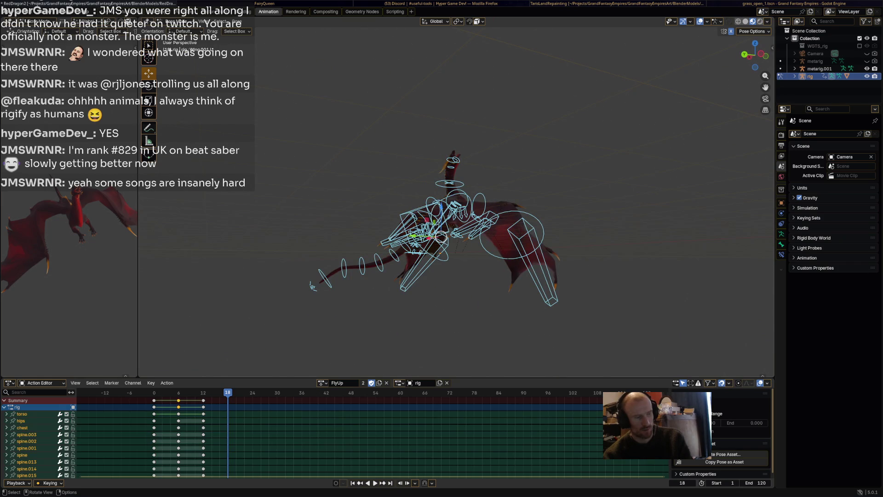
{"action": "key", "text": "i"}
{"action": "key", "text": "space"}
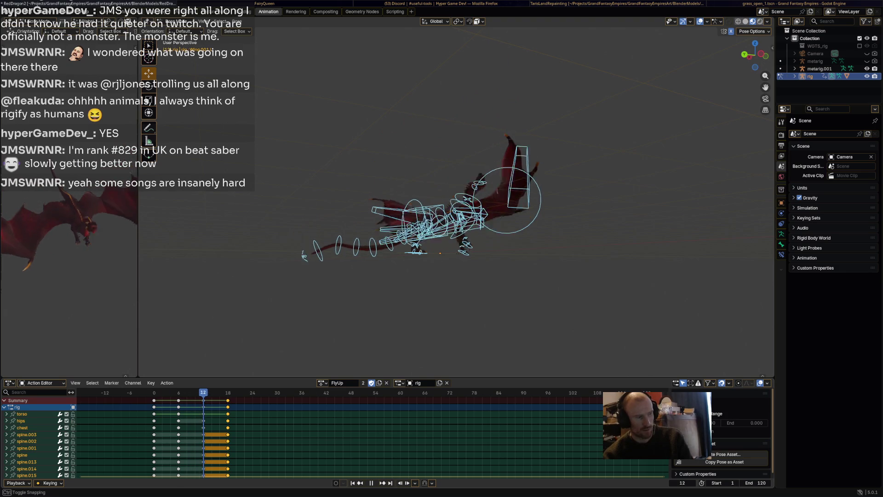
{"action": "key", "text": "Escape"}
Step: Rotate Wing.R to lower both mirrored wings further
{"action": "mouse_move", "coordinate": [460, 230]}
{"action": "middle_mouse_down"}
{"action": "mouse_move", "coordinate": [378, 235]}
{"action": "mouse_move", "coordinate": [396, 221]}
{"action": "middle_mouse_up"}
{"action": "scroll", "coordinate": [464, 240], "scroll_direction": "up", "scroll_amount": 2}
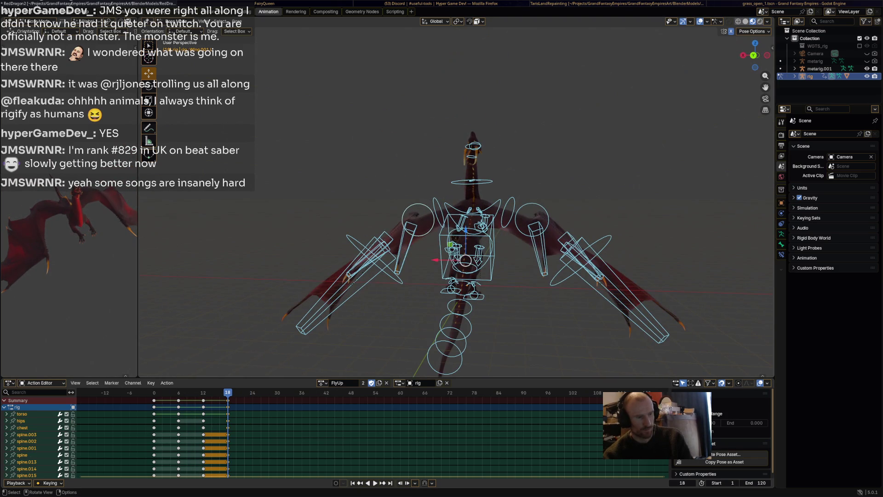
{"action": "left_click", "coordinate": [508, 212]}
{"action": "key", "text": "r"}
{"action": "left_click", "coordinate": [485, 204]}
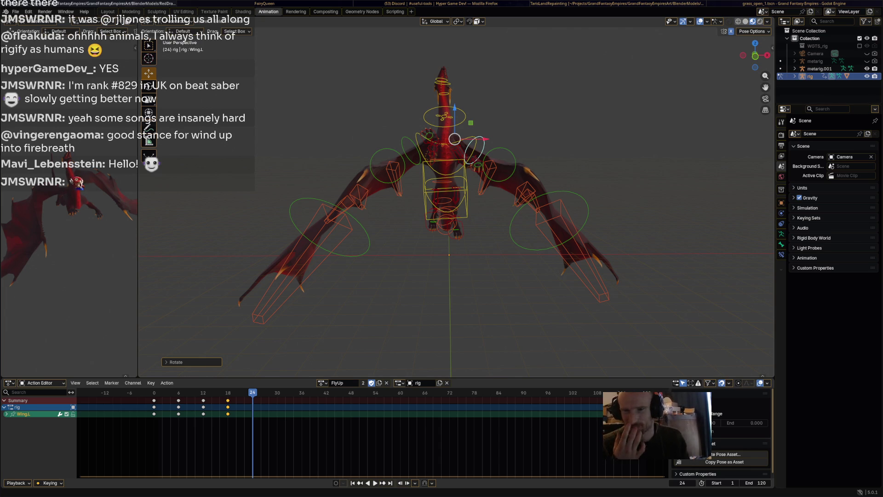
{"action": "key", "text": "super+2"}
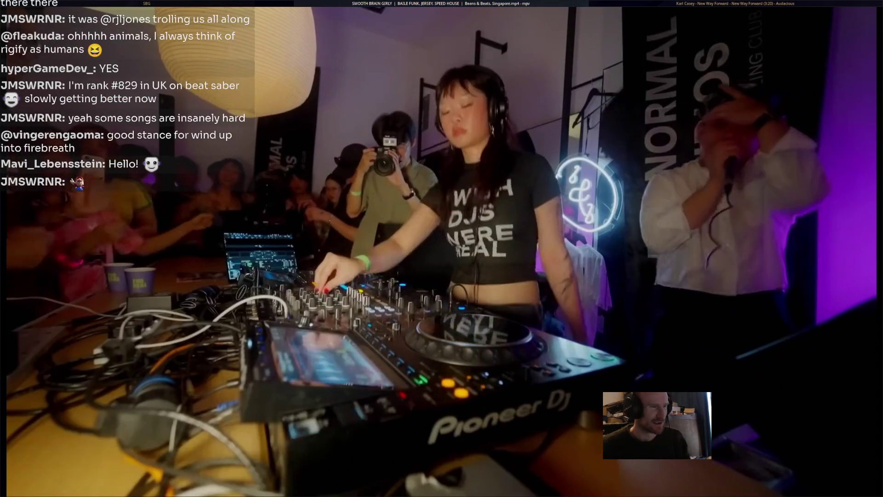
Step: Close the playing video and navigate from Music into the KiraX folder
{"action": "key", "text": "q"}
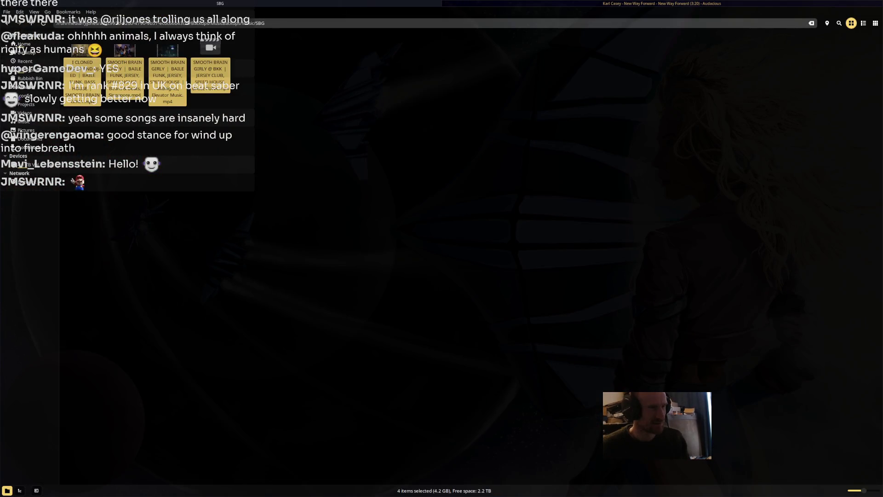
{"action": "key", "text": "Escape"}
{"action": "key", "text": "BackSpace"}
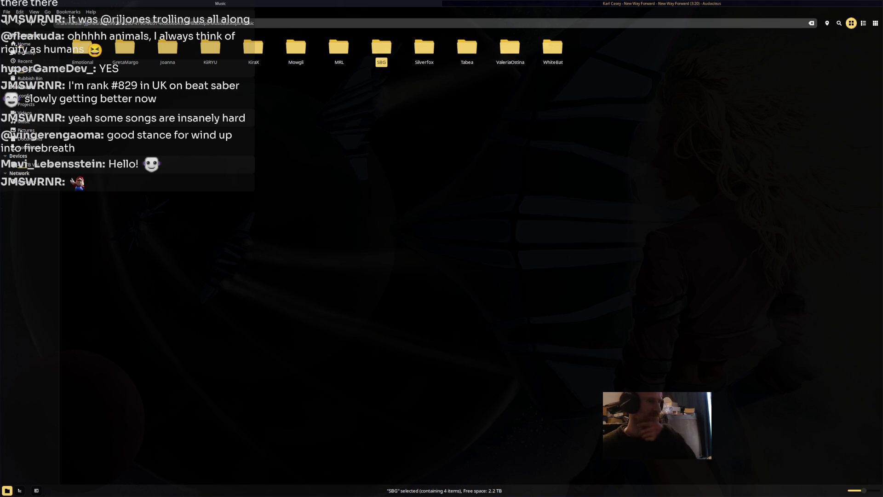
{"action": "key", "text": "Left"}
{"action": "key", "text": "Left"}
{"action": "key", "text": "Left"}
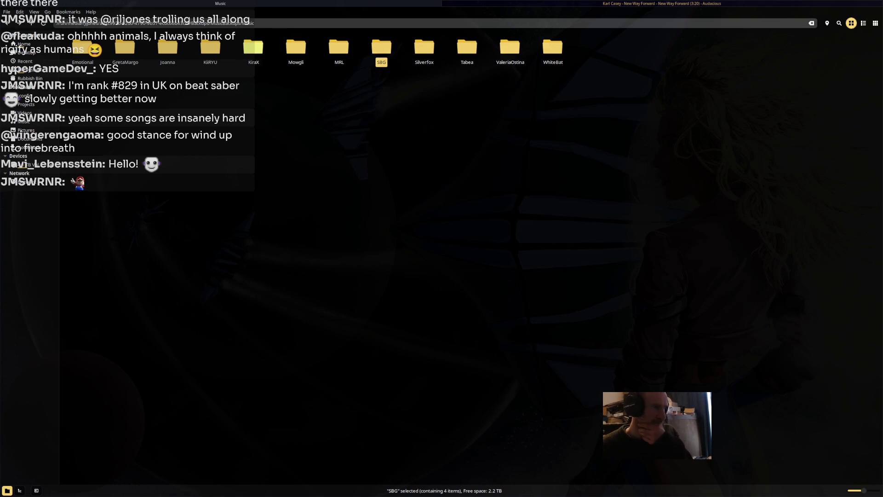
{"action": "key", "text": "Return"}
Step: Select all 11 videos and open them with mpv Media Player
{"action": "mouse_move", "coordinate": [25, 113]}
{"action": "left_mouse_down"}
{"action": "mouse_move", "coordinate": [303, 83]}
{"action": "mouse_move", "coordinate": [389, 91]}
{"action": "mouse_move", "coordinate": [55, 93]}
{"action": "left_mouse_up"}
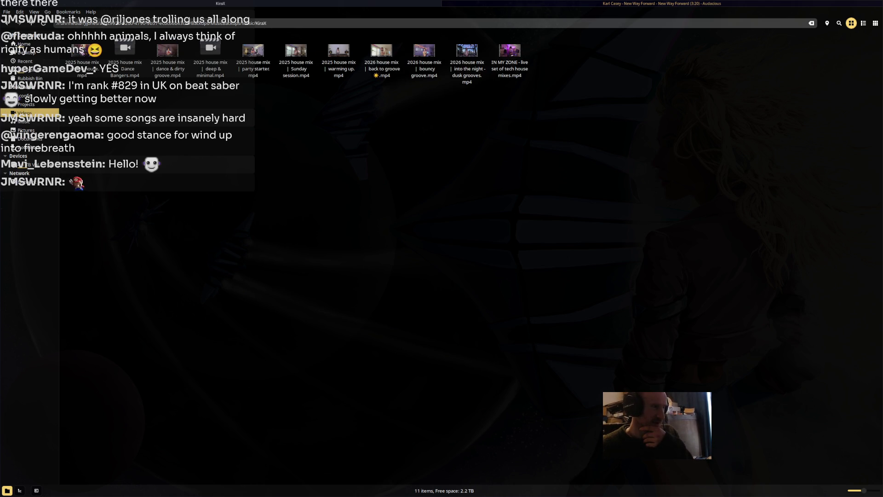
{"action": "key", "text": "ctrl+a"}
{"action": "right_click", "coordinate": [505, 69]}
{"action": "key", "text": "Return"}
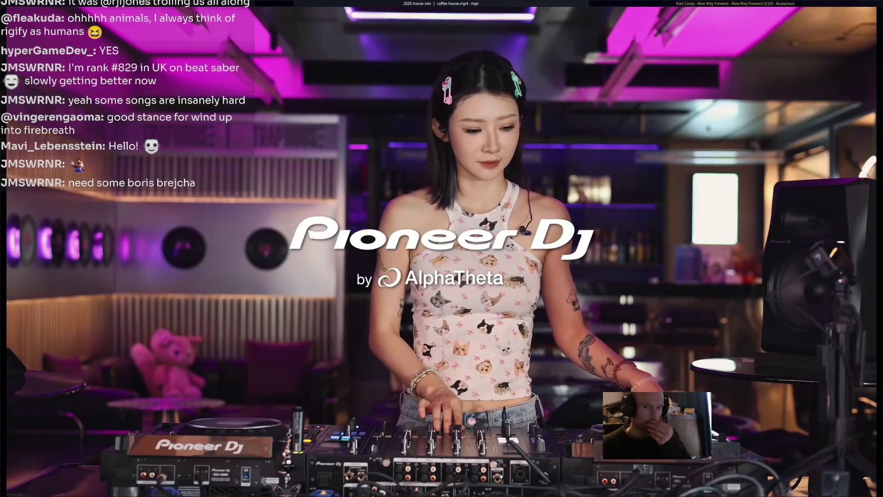
Step: Switch back to the Audacious playlist window
{"action": "key", "text": "alt+Tab"}
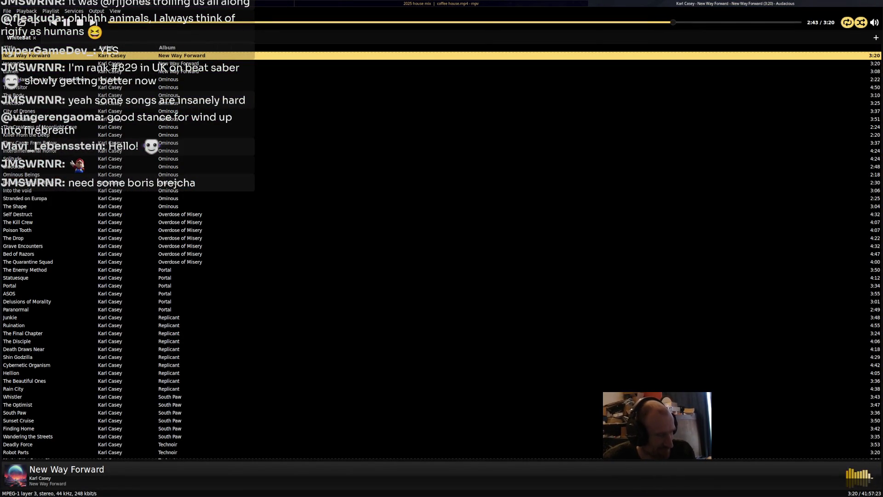
Step: Lower the DJ video's volume in mpv to about 100%, then return to the Audacious playlist
{"action": "key", "text": "0"}
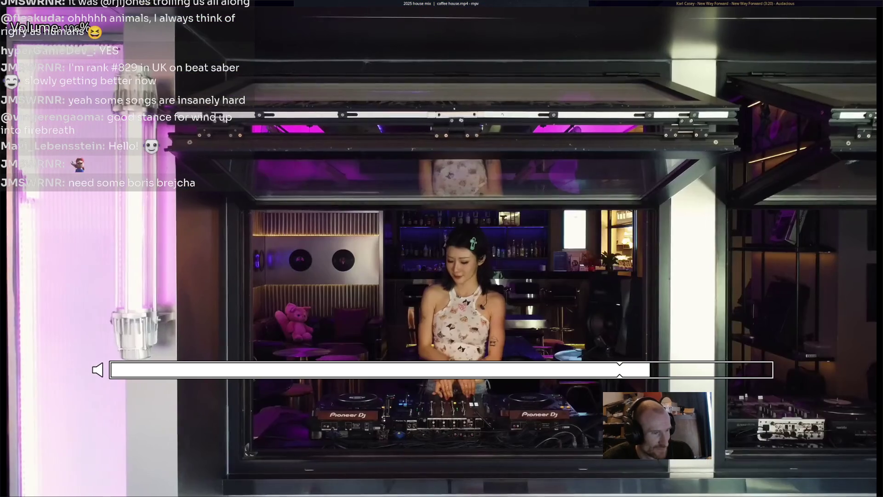
{"action": "key", "text": "9"}
{"action": "key", "text": "9"}
{"action": "key", "text": "9"}
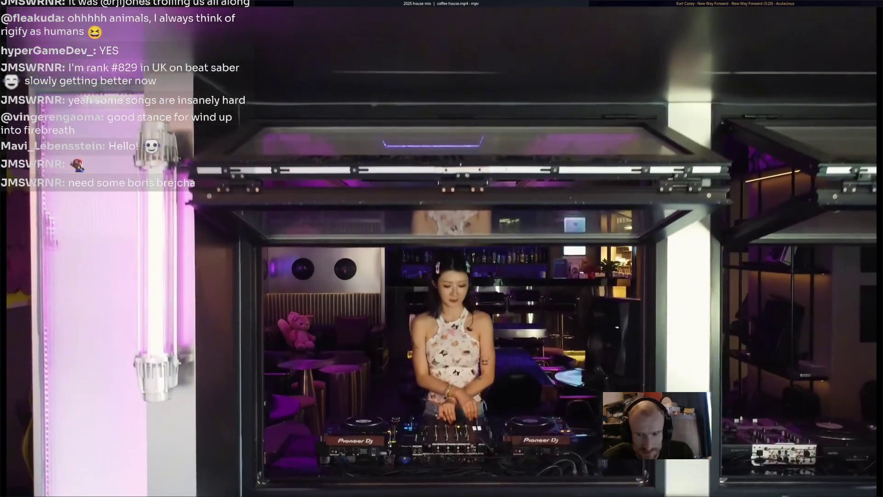
{"action": "key", "text": "alt+Tab"}
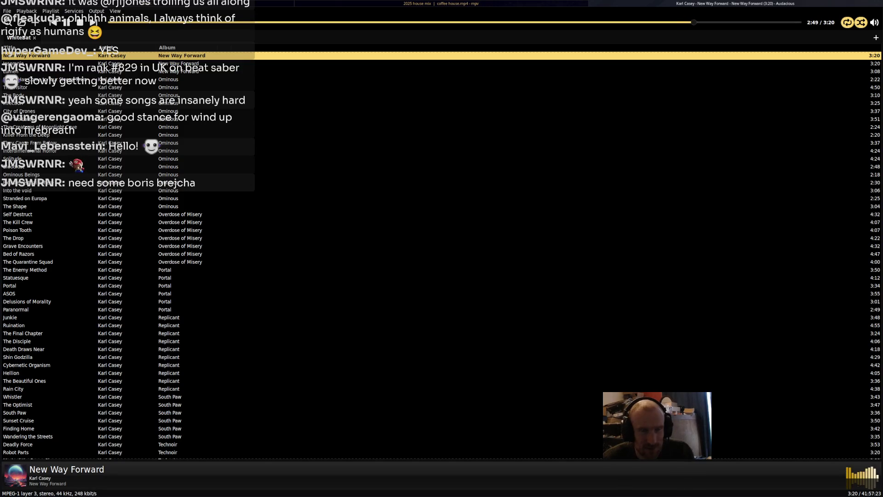
{"action": "key", "text": "alt+Tab"}
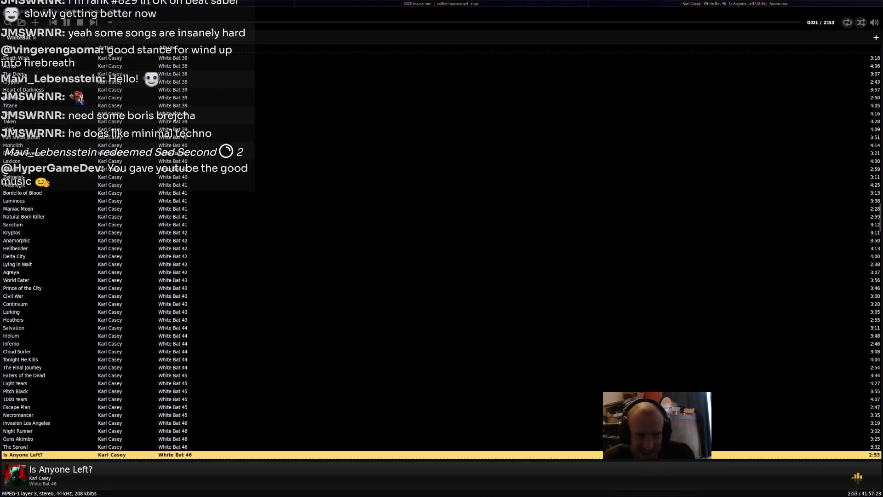
Step: Switch from the Audacious playlist back to Blender and orbit to an angled view of the dragon rig
{"action": "key", "text": "alt+Tab"}
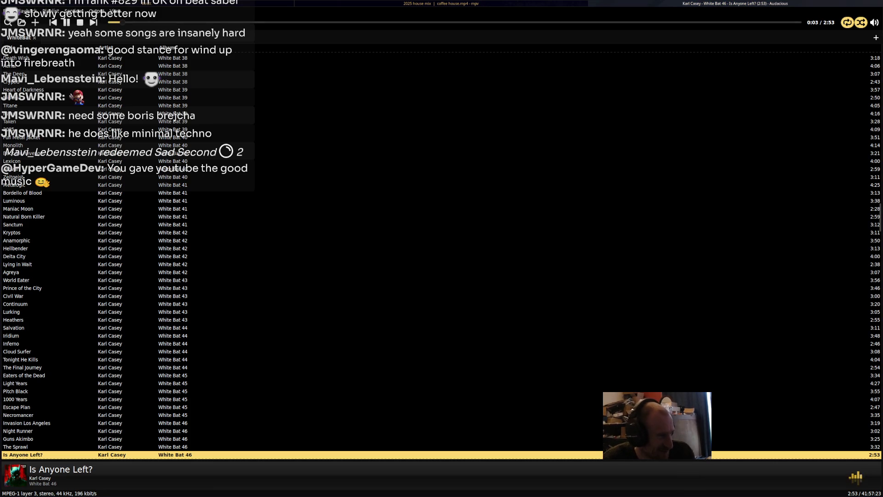
{"action": "mouse_move", "coordinate": [495, 241]}
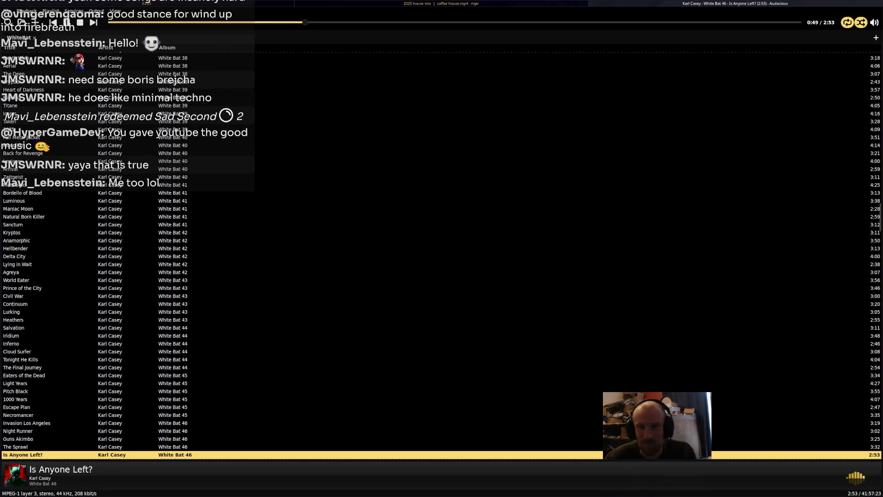
{"action": "key", "text": "alt+Tab"}
{"action": "mouse_move", "coordinate": [470, 122]}
{"action": "middle_mouse_down"}
{"action": "mouse_move", "coordinate": [543, 127]}
{"action": "mouse_move", "coordinate": [559, 146]}
{"action": "mouse_move", "coordinate": [594, 152]}
{"action": "middle_mouse_up"}
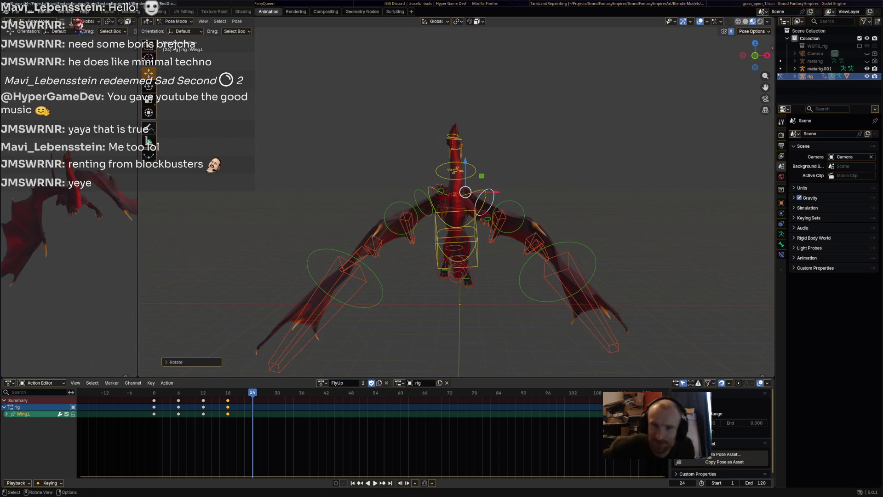
Step: Select all dragon rig bones, keyframe them at frame 24, and play back FlyUp
{"action": "key", "text": "a"}
{"action": "key", "text": "i"}
{"action": "key", "text": "space"}
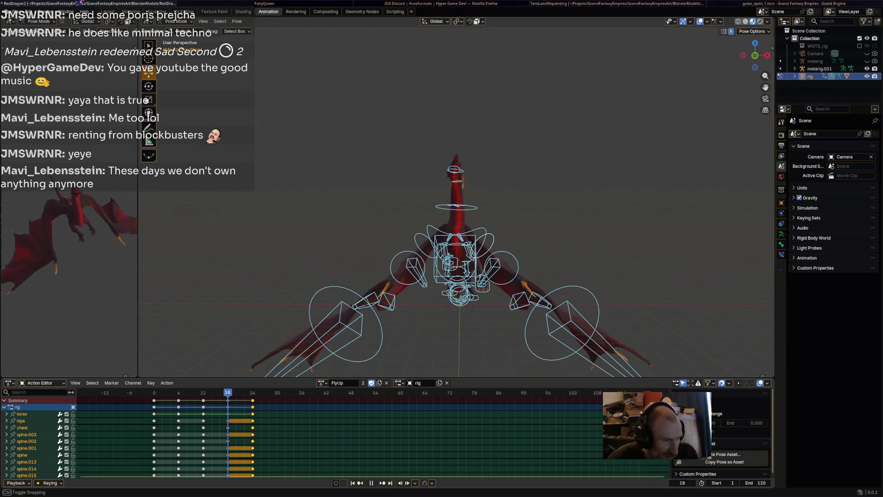
Step: Stop the FlyUp playback on frame 24
{"action": "key", "text": "space"}
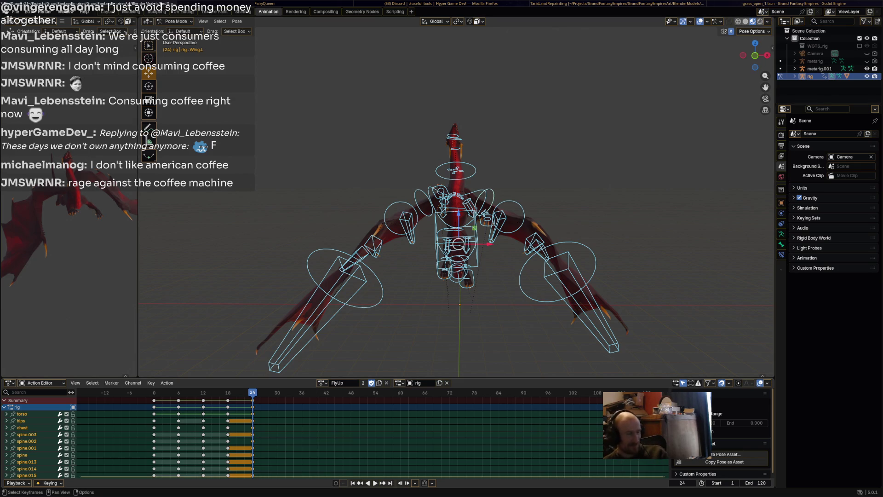
{"action": "key", "text": "space"}
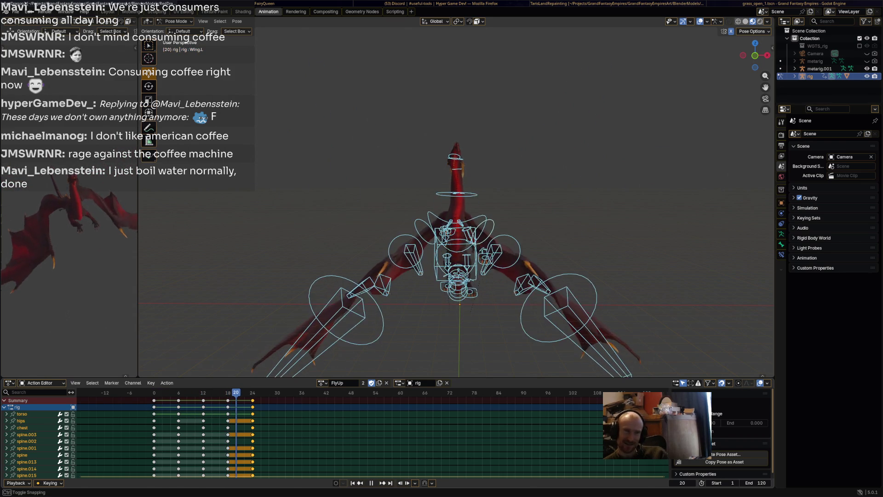
{"action": "key", "text": "space"}
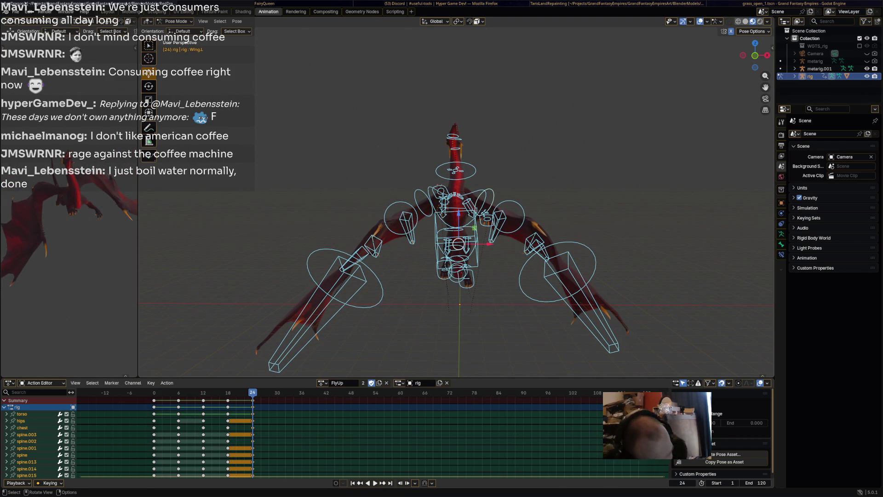
{"action": "mouse_move", "coordinate": [455, 207]}
{"action": "middle_mouse_down"}
{"action": "mouse_move", "coordinate": [501, 193]}
{"action": "mouse_move", "coordinate": [425, 202]}
{"action": "middle_mouse_up"}
{"action": "key", "text": "space"}
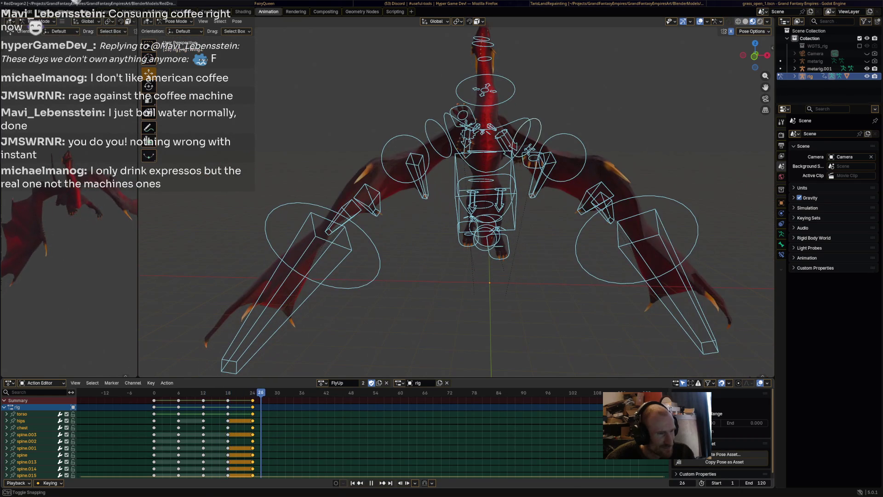
{"action": "key", "text": "space"}
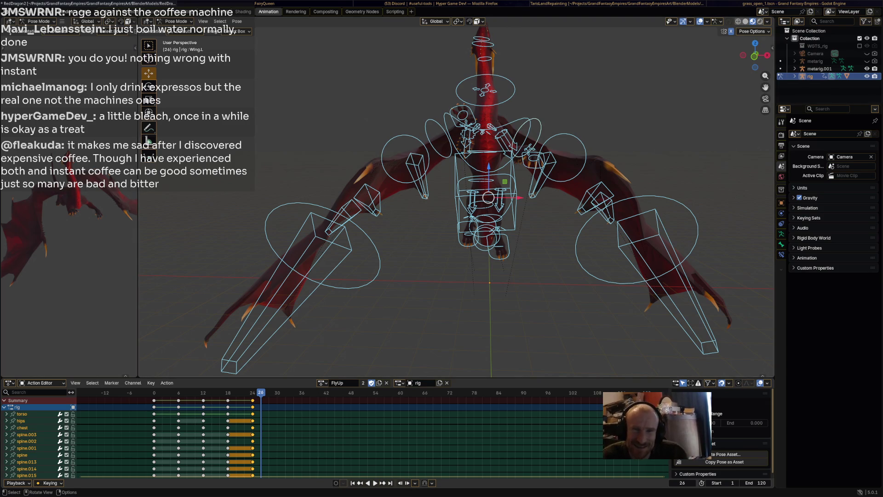
{"action": "mouse_move", "coordinate": [460, 230]}
{"action": "middle_mouse_down"}
{"action": "mouse_move", "coordinate": [543, 193]}
{"action": "mouse_move", "coordinate": [493, 221]}
{"action": "mouse_move", "coordinate": [414, 216]}
{"action": "mouse_move", "coordinate": [470, 193]}
{"action": "mouse_move", "coordinate": [433, 170]}
{"action": "middle_mouse_up"}
Step: Select the dragon's torso control, passing spine.001 and w_feather.002.R, then replay FlyUp
{"action": "left_click", "coordinate": [389, 225]}
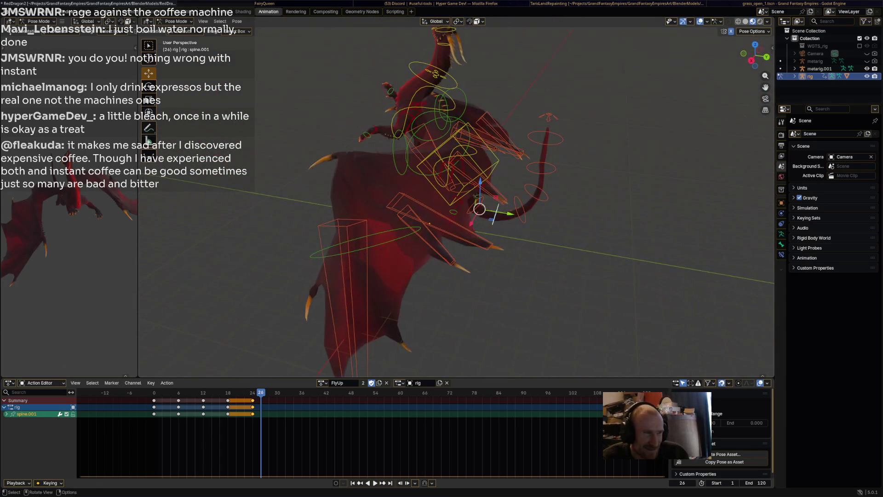
{"action": "mouse_move", "coordinate": [492, 214]}
{"action": "middle_mouse_down"}
{"action": "mouse_move", "coordinate": [494, 184]}
{"action": "mouse_move", "coordinate": [474, 194]}
{"action": "middle_mouse_up"}
{"action": "left_click", "coordinate": [495, 181]}
{"action": "left_click", "coordinate": [496, 198]}
{"action": "key", "text": "space"}
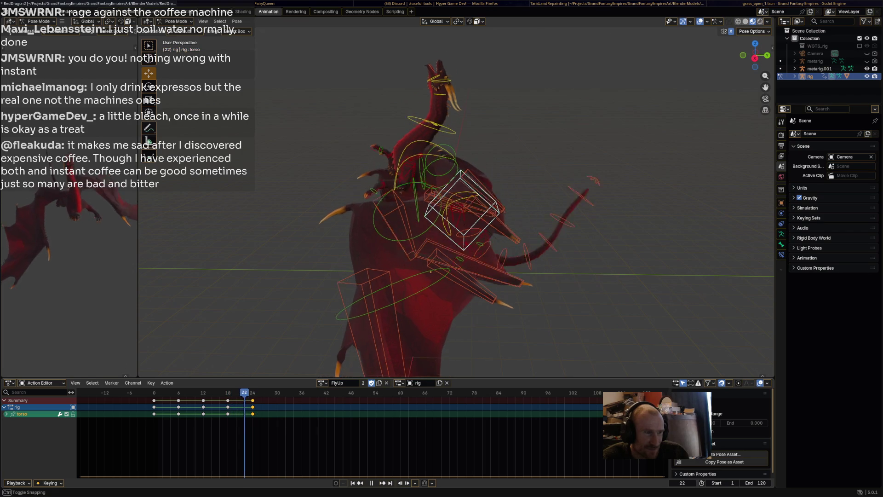
Step: Stop playback at frame 24 and begin rotating the torso bone about 10°, tipping the body
{"action": "key", "text": "space"}
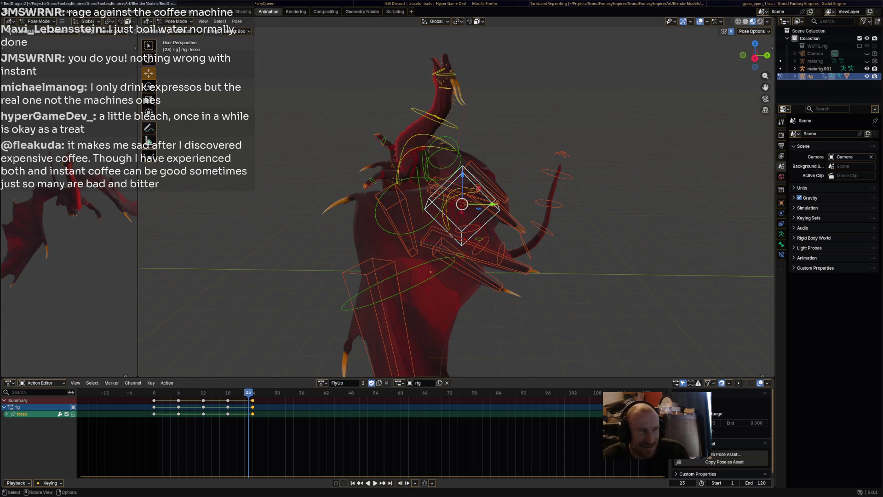
{"action": "middle_click_drag", "start_coordinate": [460, 207], "coordinate": [433, 217]}
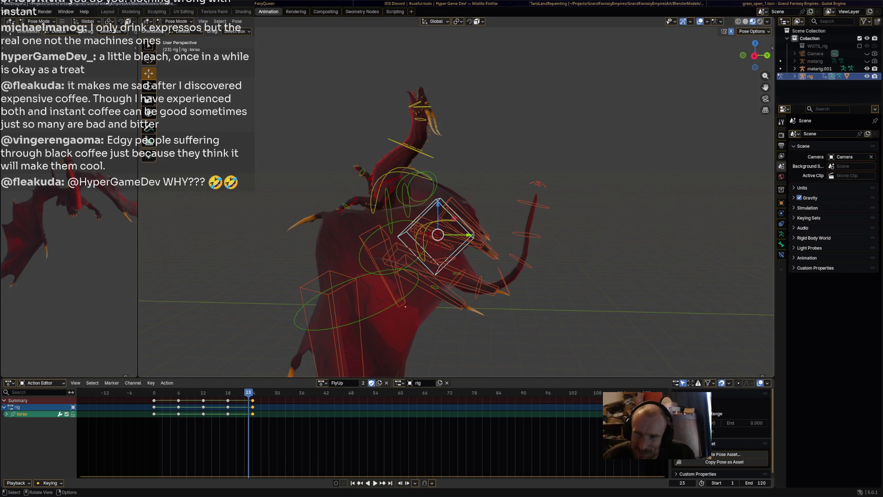
{"action": "mouse_move", "coordinate": [456, 202]}
{"action": "middle_mouse_down"}
{"action": "mouse_move", "coordinate": [483, 206]}
{"action": "mouse_move", "coordinate": [466, 207]}
{"action": "middle_mouse_up"}
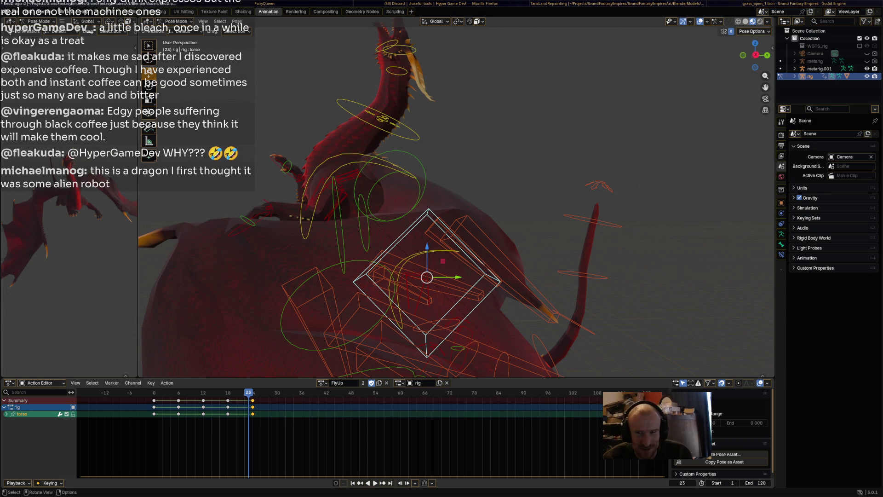
{"action": "mouse_move", "coordinate": [455, 198]}
{"action": "middle_mouse_down", "text": "shift"}
{"action": "mouse_move", "coordinate": [474, 179]}
{"action": "mouse_move", "coordinate": [447, 198]}
{"action": "mouse_move", "coordinate": [382, 204]}
{"action": "middle_mouse_up", "text": "shift"}
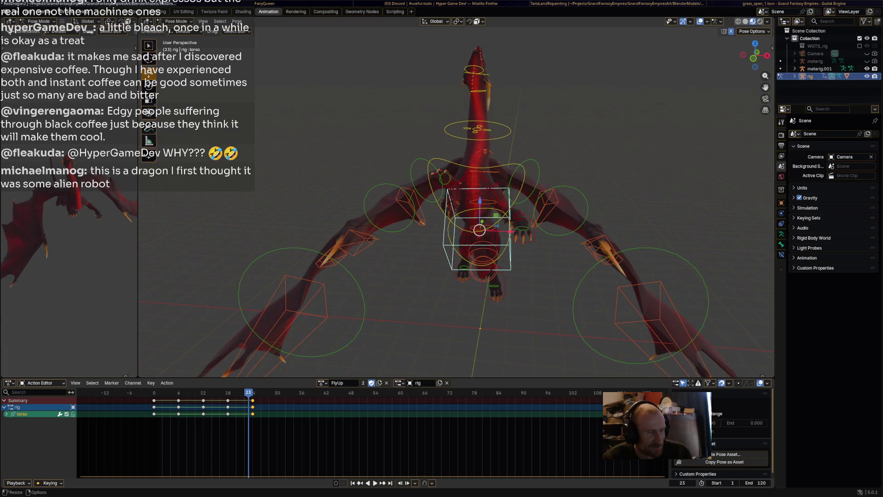
{"action": "key", "text": "space"}
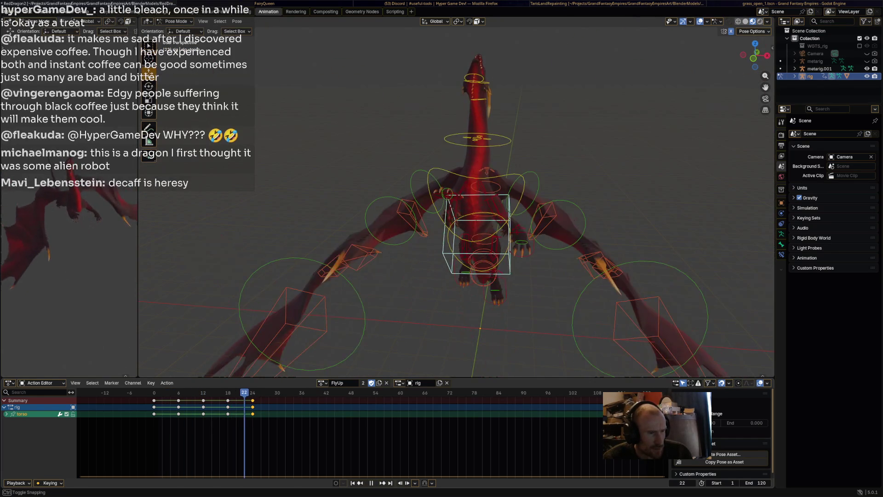
{"action": "key", "text": "space"}
{"action": "middle_click_drag", "start_coordinate": [460, 207], "coordinate": [553, 201]}
{"action": "key", "text": "r"}
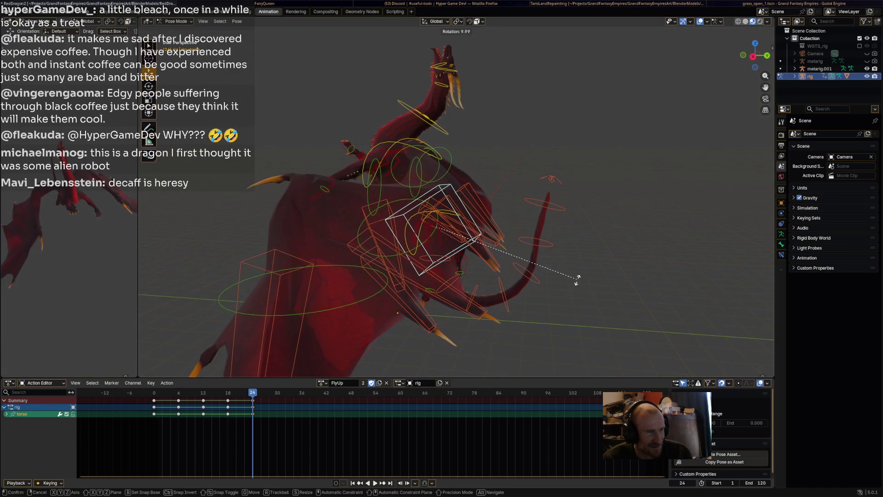
Step: Confirm the torso rotation, then rotate and shift the neck bone into place
{"action": "left_click", "coordinate": [577, 267]}
{"action": "middle_click_drag", "start_coordinate": [577, 267], "coordinate": [506, 258]}
{"action": "left_click", "coordinate": [478, 182]}
{"action": "key", "text": "r"}
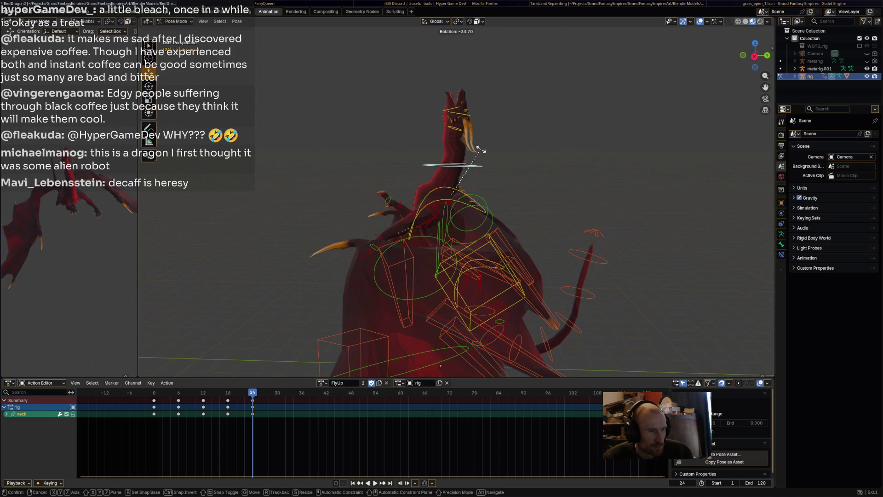
{"action": "left_click", "coordinate": [460, 184]}
{"action": "left_click_drag", "start_coordinate": [454, 193], "coordinate": [442, 192]}
Step: Rotate the head bone so the dragon's head tilts upward
{"action": "left_click", "coordinate": [454, 132]}
{"action": "left_click_drag", "start_coordinate": [454, 132], "coordinate": [454, 132]}
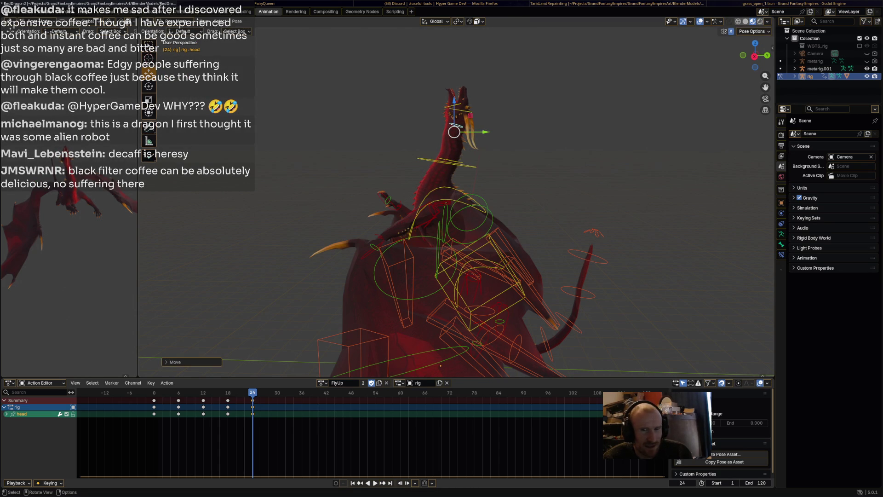
{"action": "key", "text": "r"}
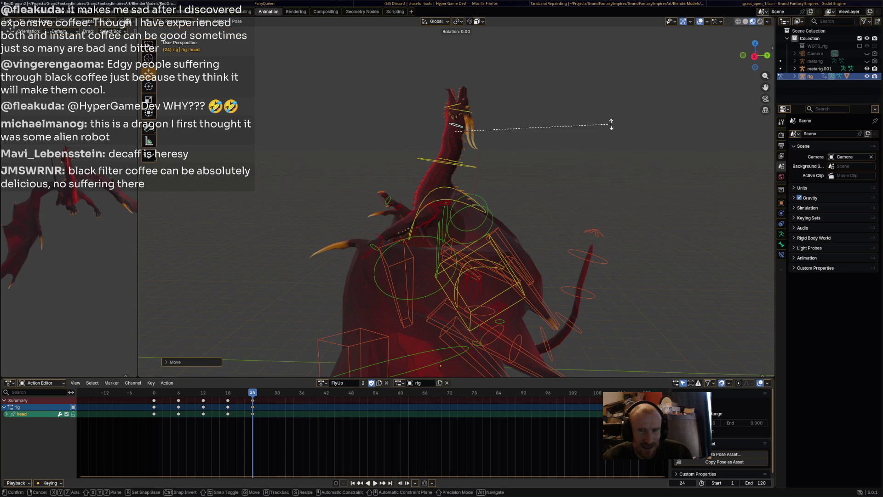
{"action": "left_click", "coordinate": [543, 89]}
{"action": "middle_click_drag", "start_coordinate": [543, 88], "coordinate": [264, 97]}
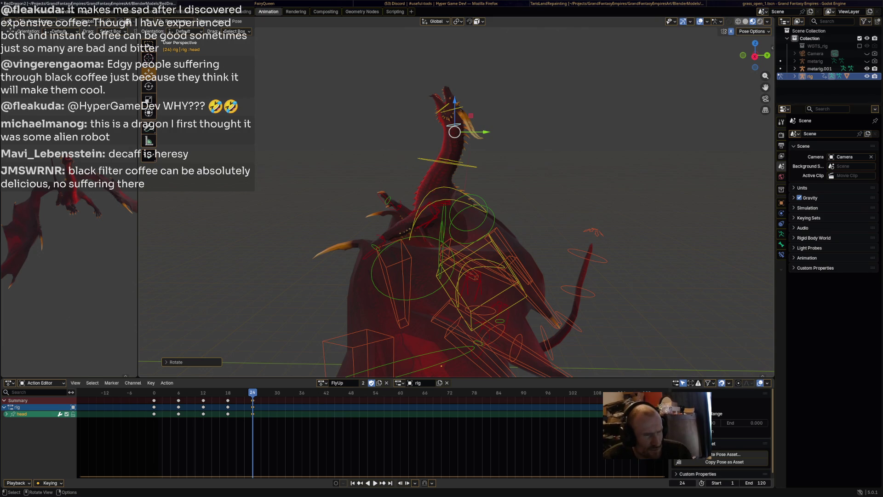
Step: Raise front_foot_ik.L, then raise and rotate front_foot_ik.R
{"action": "left_click", "coordinate": [375, 248]}
{"action": "mouse_move", "coordinate": [369, 254]}
{"action": "left_mouse_down"}
{"action": "mouse_move", "coordinate": [382, 219]}
{"action": "mouse_move", "coordinate": [378, 226]}
{"action": "left_mouse_up"}
{"action": "key", "text": "i"}
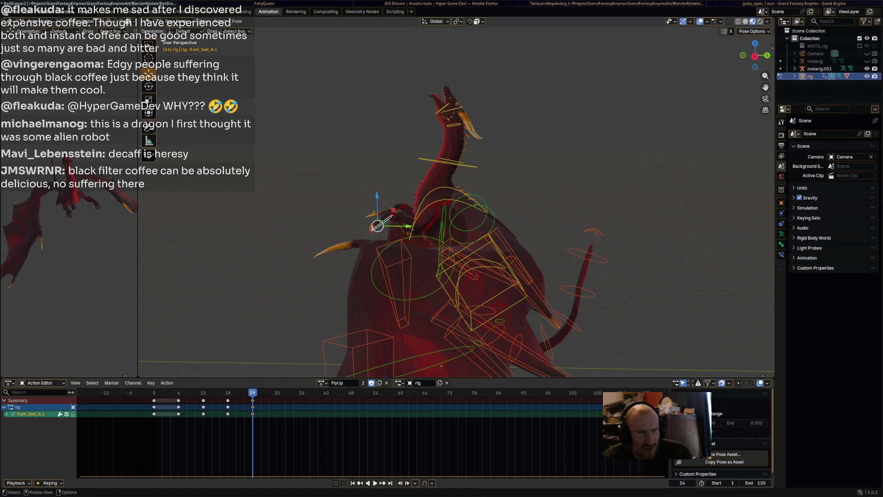
{"action": "left_click", "coordinate": [390, 214]}
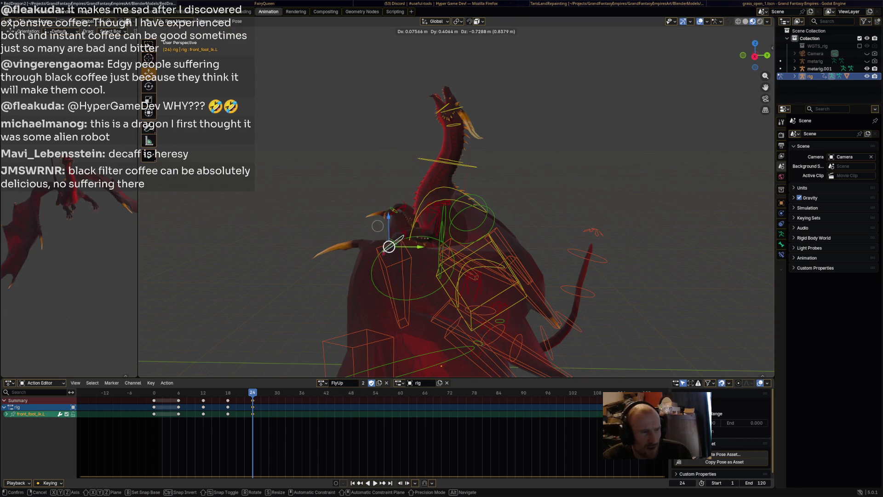
{"action": "mouse_move", "coordinate": [390, 213]}
{"action": "left_mouse_down"}
{"action": "mouse_move", "coordinate": [402, 193]}
{"action": "mouse_move", "coordinate": [389, 181]}
{"action": "left_mouse_up"}
{"action": "key", "text": "r"}
{"action": "left_click", "coordinate": [389, 187]}
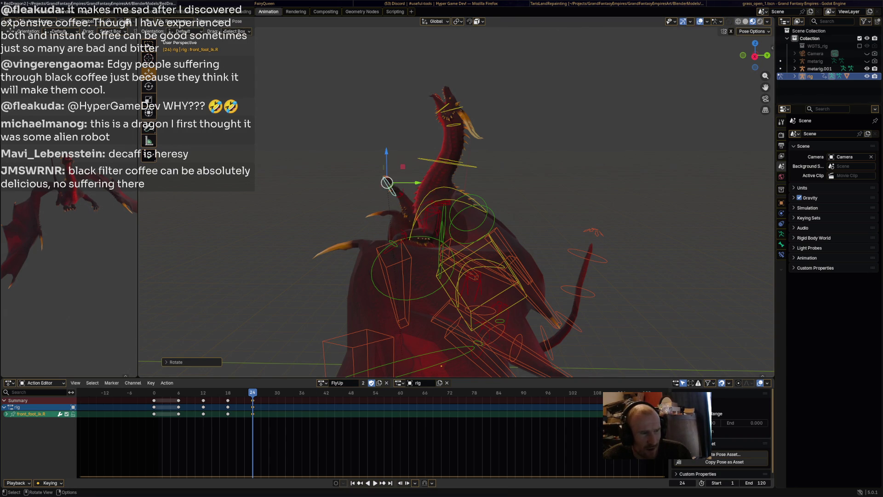
Step: Lift front_foot_ik.L further and orbit to check the rearing pose
{"action": "left_click", "coordinate": [389, 248]}
{"action": "mouse_move", "coordinate": [390, 247]}
{"action": "left_mouse_down"}
{"action": "mouse_move", "coordinate": [388, 217]}
{"action": "mouse_move", "coordinate": [378, 216]}
{"action": "mouse_move", "coordinate": [397, 201]}
{"action": "left_mouse_up"}
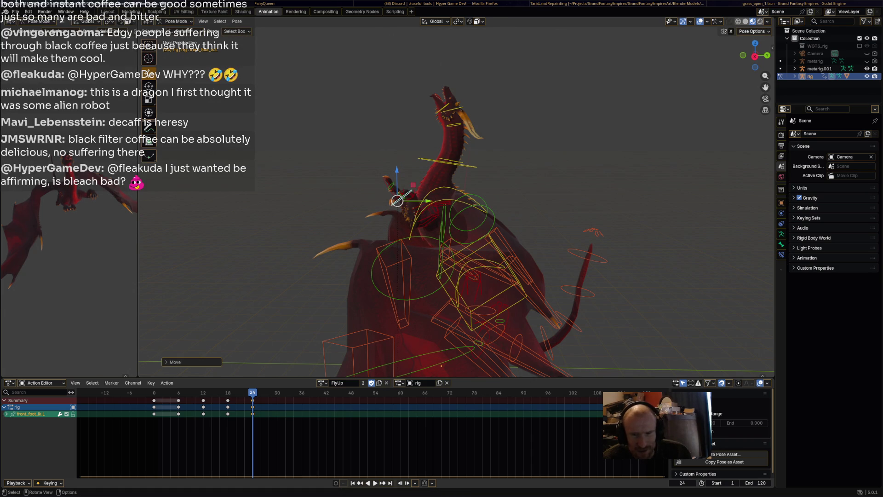
{"action": "mouse_move", "coordinate": [397, 200]}
{"action": "middle_mouse_down"}
{"action": "mouse_move", "coordinate": [306, 203]}
{"action": "mouse_move", "coordinate": [306, 244]}
{"action": "middle_mouse_up"}
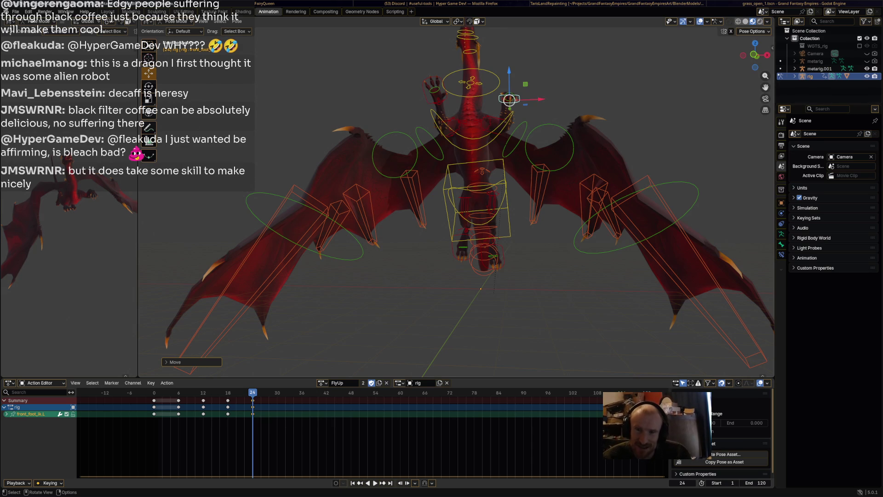
{"action": "mouse_move", "coordinate": [460, 207]}
{"action": "middle_mouse_down"}
{"action": "mouse_move", "coordinate": [331, 211]}
{"action": "mouse_move", "coordinate": [331, 242]}
{"action": "middle_mouse_up"}
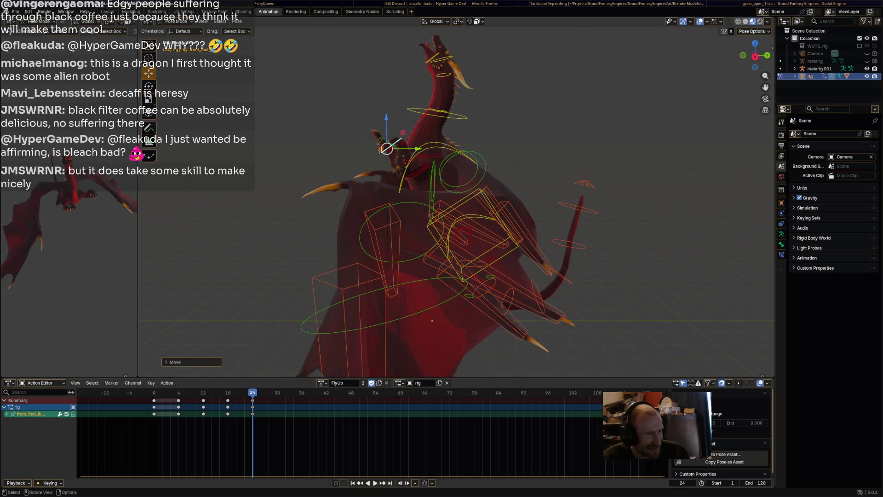
Step: Preview FlyUp, then rotate the torso control and move it up and left
{"action": "key", "text": "a"}
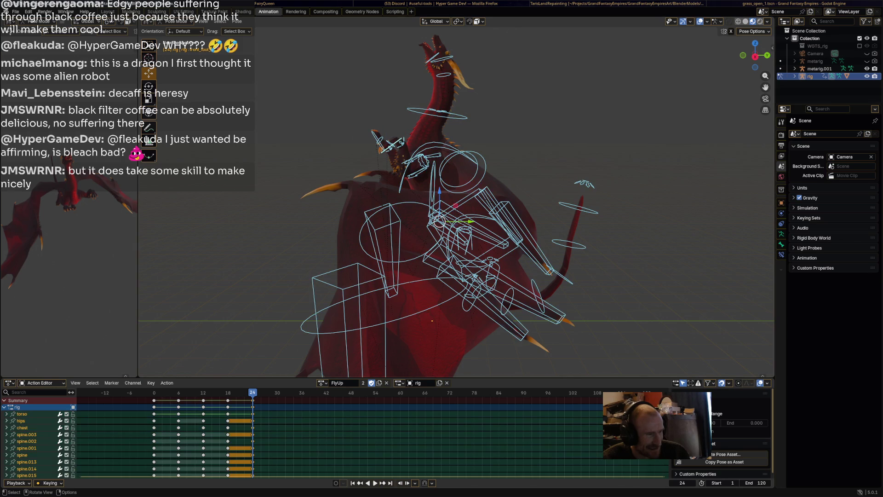
{"action": "key", "text": "space"}
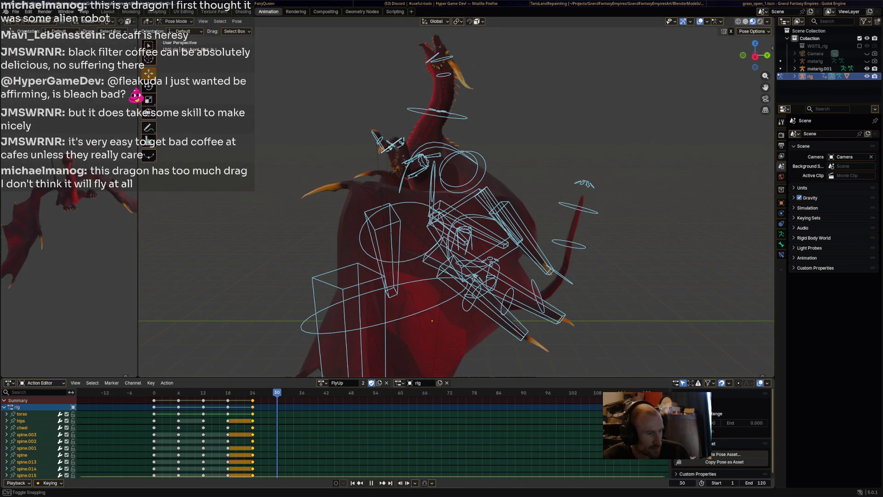
{"action": "key", "text": "space"}
{"action": "left_click", "coordinate": [488, 203]}
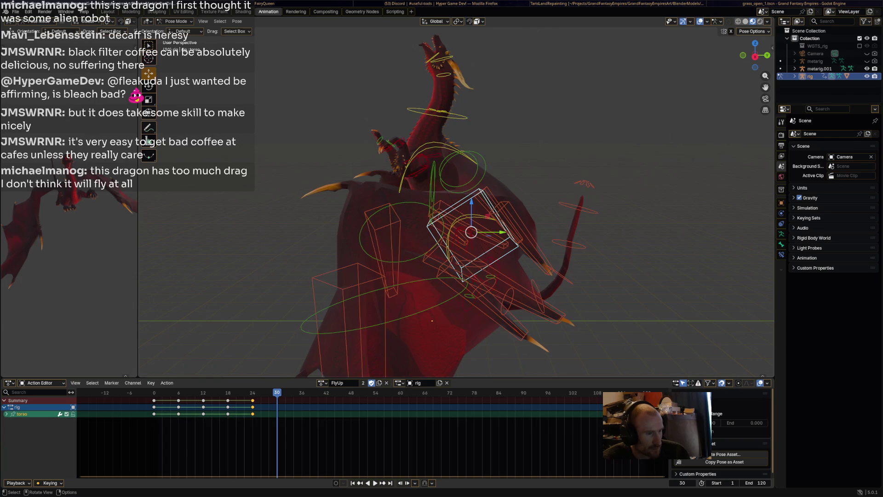
{"action": "key", "text": "r"}
{"action": "key", "text": "Return"}
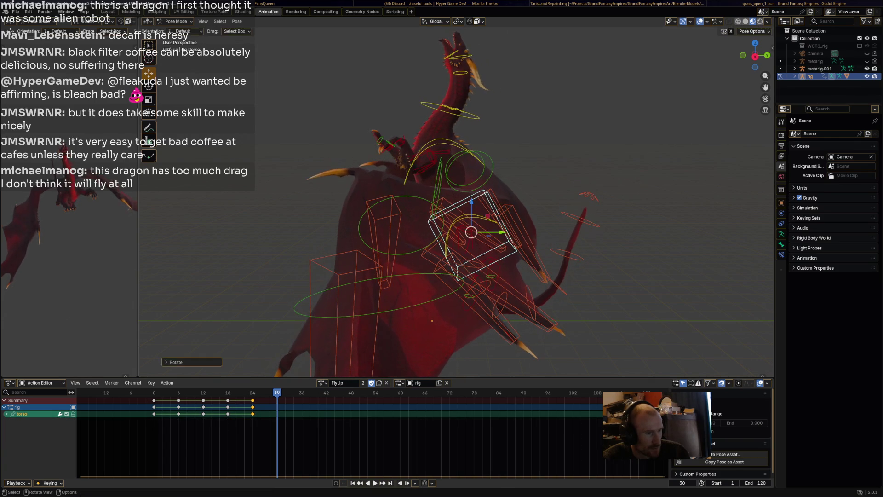
{"action": "key", "text": "g"}
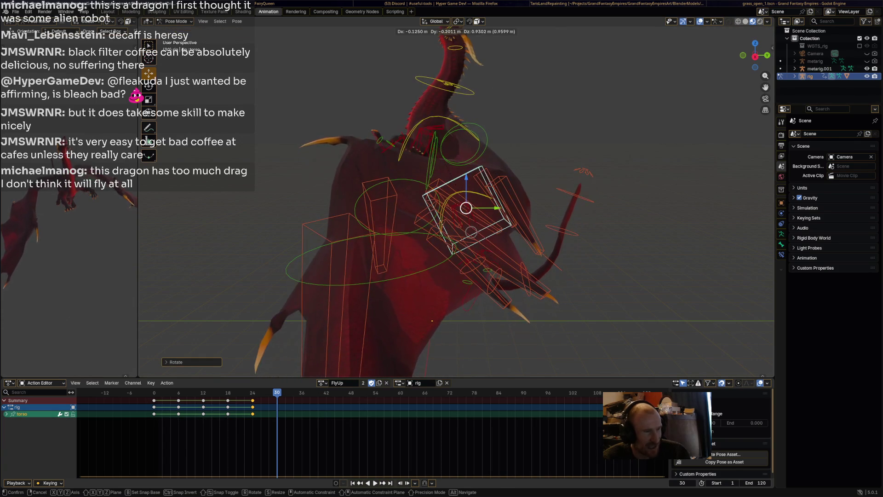
{"action": "key", "text": "Return"}
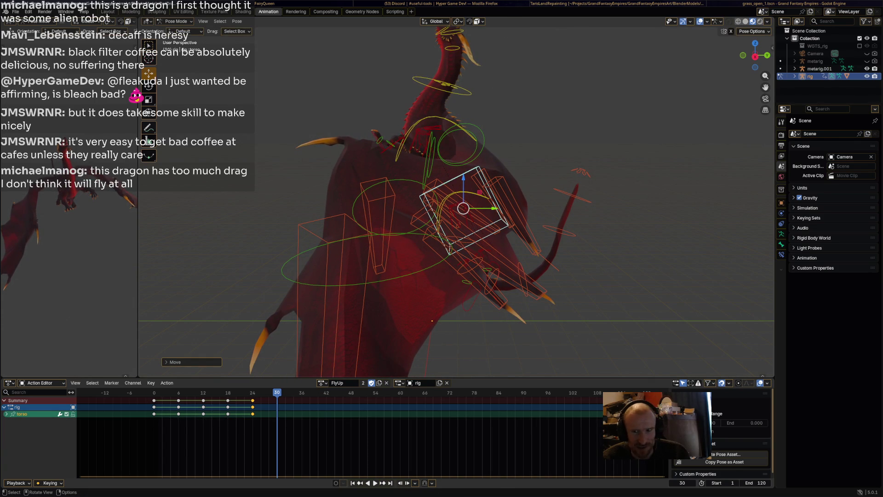
Step: Pull the foot_ik.L and foot_ik.R hind-foot controls up toward the body
{"action": "scroll", "coordinate": [483, 308], "scroll_direction": "up", "scroll_amount": 4}
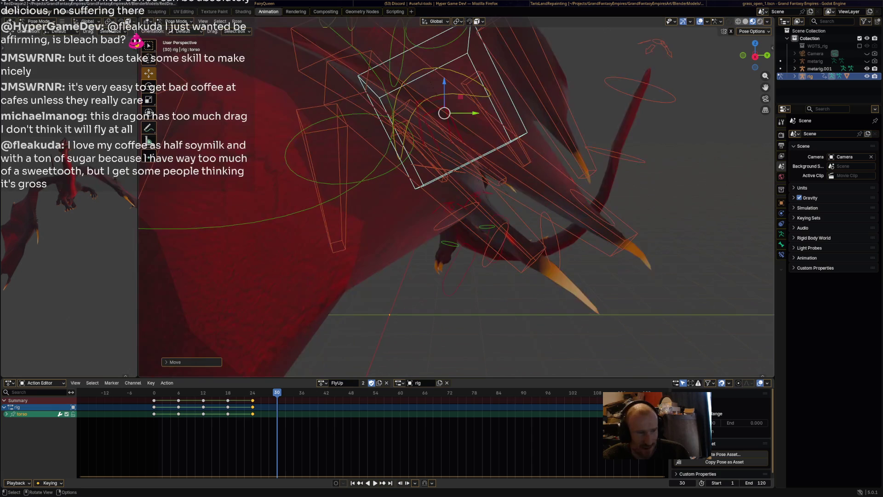
{"action": "left_click", "coordinate": [453, 275]}
{"action": "mouse_move", "coordinate": [453, 275]}
{"action": "left_mouse_down"}
{"action": "mouse_move", "coordinate": [430, 221]}
{"action": "mouse_move", "coordinate": [414, 226]}
{"action": "left_mouse_up"}
{"action": "left_click", "coordinate": [498, 234]}
{"action": "mouse_move", "coordinate": [493, 248]}
{"action": "left_mouse_down"}
{"action": "mouse_move", "coordinate": [463, 213]}
{"action": "mouse_move", "coordinate": [389, 191]}
{"action": "left_mouse_up"}
{"action": "mouse_move", "coordinate": [388, 192]}
{"action": "middle_mouse_down"}
{"action": "mouse_move", "coordinate": [432, 202]}
{"action": "mouse_move", "coordinate": [413, 188]}
{"action": "mouse_move", "coordinate": [365, 217]}
{"action": "middle_mouse_up"}
{"action": "scroll", "coordinate": [424, 194], "scroll_direction": "up", "scroll_amount": 3}
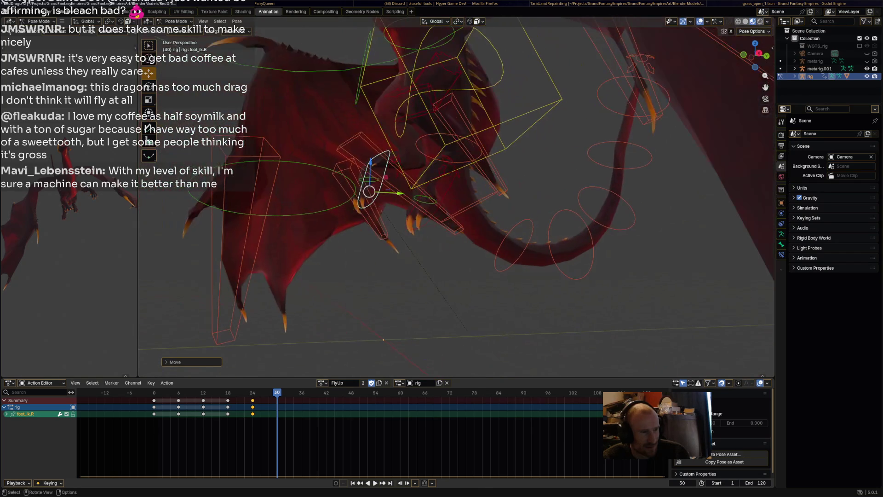
Step: Rotate and lift the foot_ik.R control, then select the Wing.R root bone
{"action": "key", "text": "r"}
{"action": "left_click", "coordinate": [363, 219]}
{"action": "left_click_drag", "start_coordinate": [369, 191], "coordinate": [376, 159]}
{"action": "mouse_move", "coordinate": [376, 158]}
{"action": "middle_mouse_down"}
{"action": "mouse_move", "coordinate": [375, 148]}
{"action": "mouse_move", "coordinate": [442, 138]}
{"action": "mouse_move", "coordinate": [458, 182]}
{"action": "mouse_move", "coordinate": [454, 255]}
{"action": "mouse_move", "coordinate": [503, 234]}
{"action": "middle_mouse_up"}
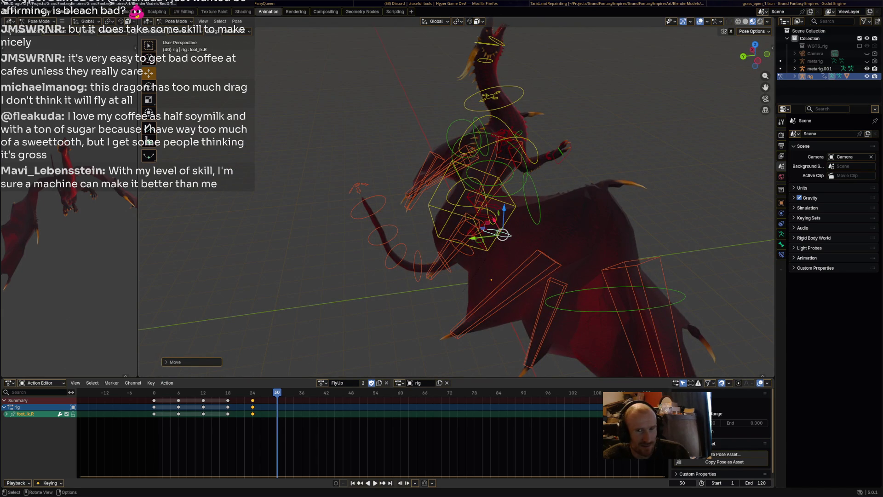
{"action": "mouse_move", "coordinate": [503, 234]}
{"action": "middle_mouse_down"}
{"action": "mouse_move", "coordinate": [468, 220]}
{"action": "mouse_move", "coordinate": [483, 182]}
{"action": "middle_mouse_up"}
{"action": "left_click", "coordinate": [469, 220]}
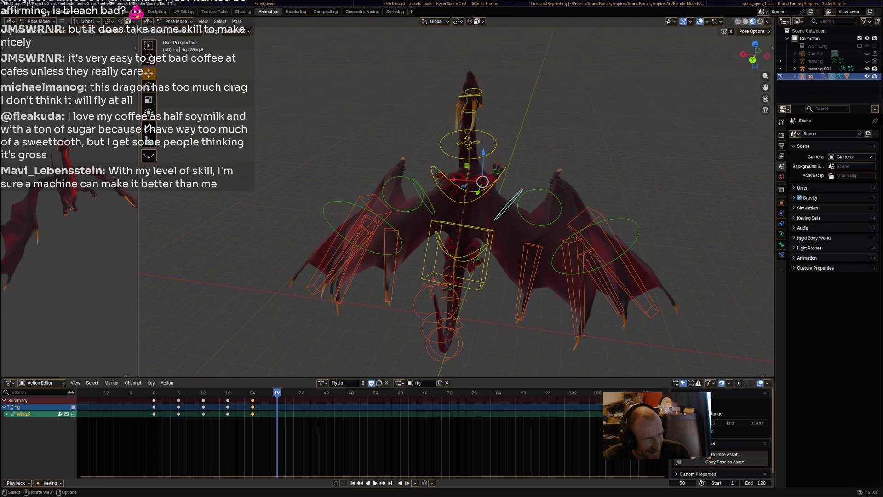
Step: Rotate Wing.R, Wing.001.R and Wing.002.R to re-pose the right wing
{"action": "key", "text": "r"}
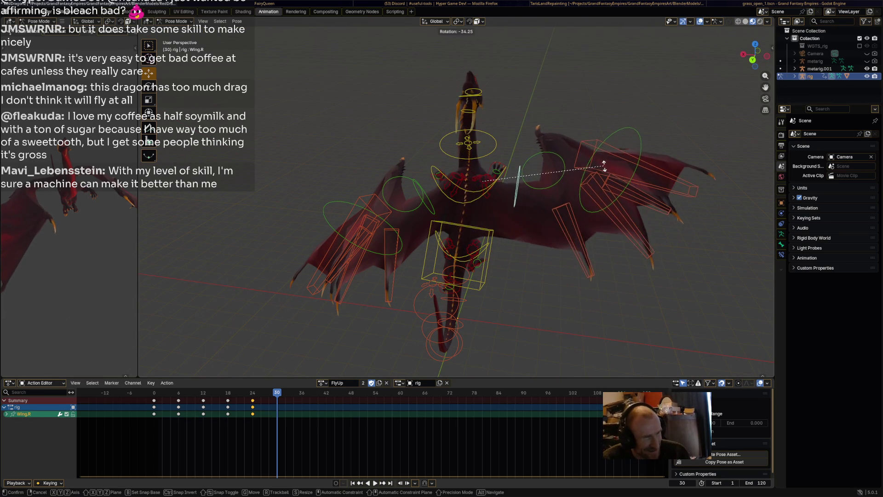
{"action": "left_click", "coordinate": [598, 166]}
{"action": "left_click", "coordinate": [562, 162]}
{"action": "key", "text": "r"}
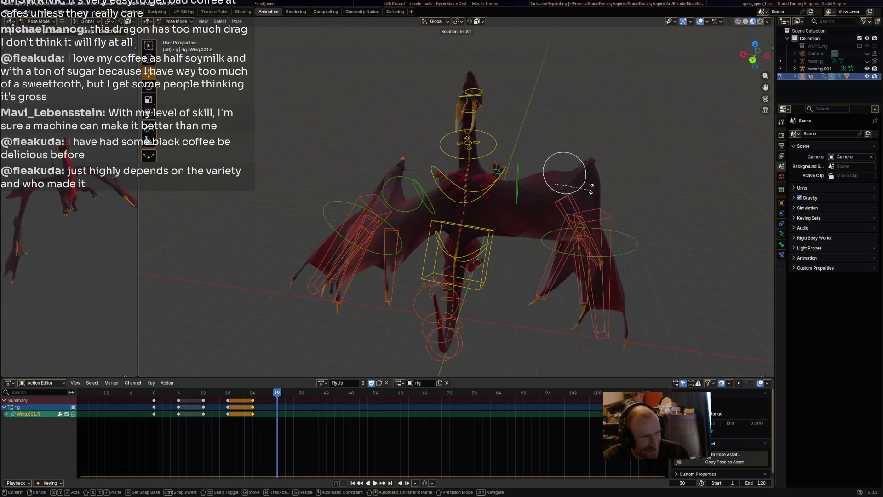
{"action": "key", "text": "Return"}
{"action": "left_click", "coordinate": [644, 157]}
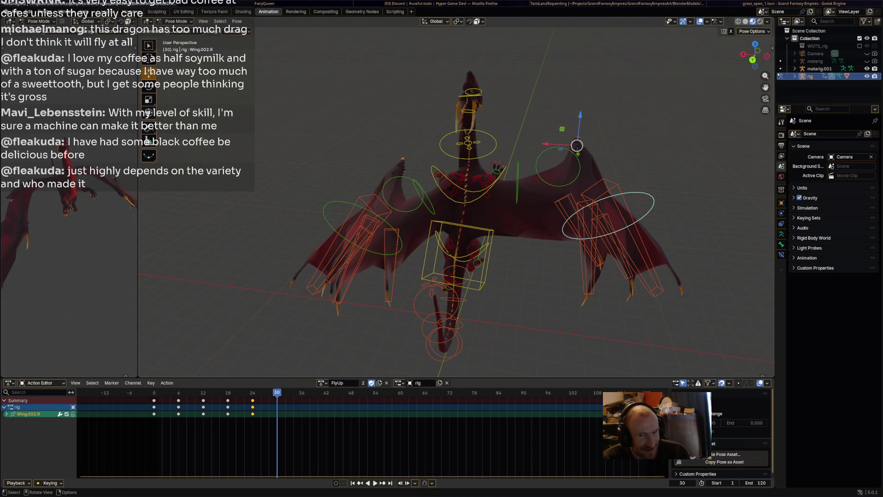
{"action": "key", "text": "r"}
{"action": "left_click", "coordinate": [665, 145]}
Step: Swing w_feather.004.R near vertical and move it lower-left, then nudge w_feather.003.R slightly left
{"action": "left_click", "coordinate": [562, 199]}
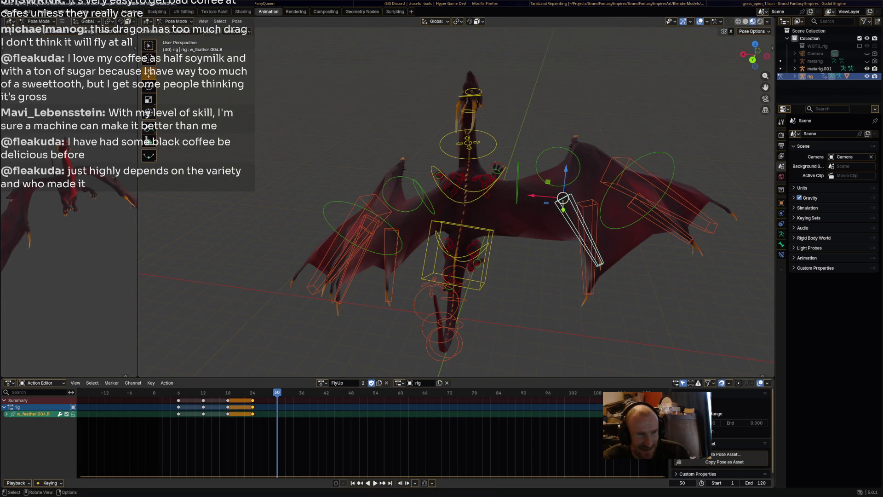
{"action": "key", "text": "r"}
{"action": "left_click", "coordinate": [530, 253]}
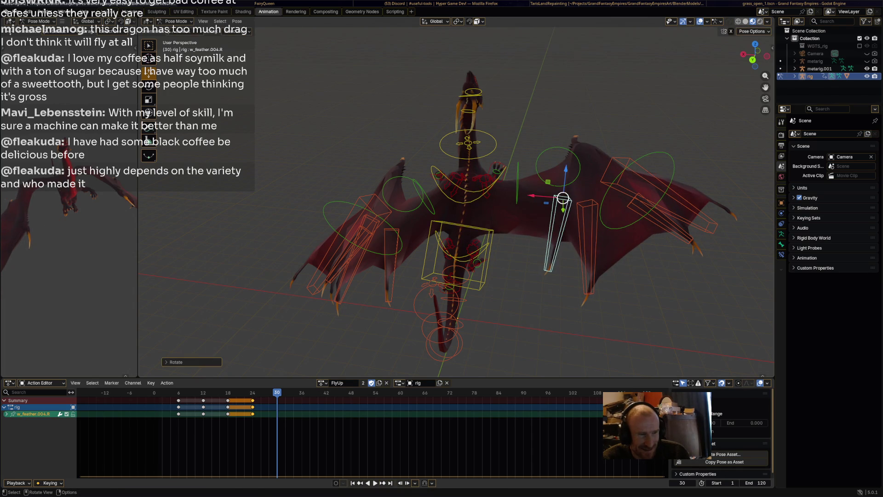
{"action": "key", "text": "g"}
{"action": "key", "text": "Return"}
{"action": "left_click", "coordinate": [588, 248]}
{"action": "key", "text": "g"}
{"action": "key", "text": "Return"}
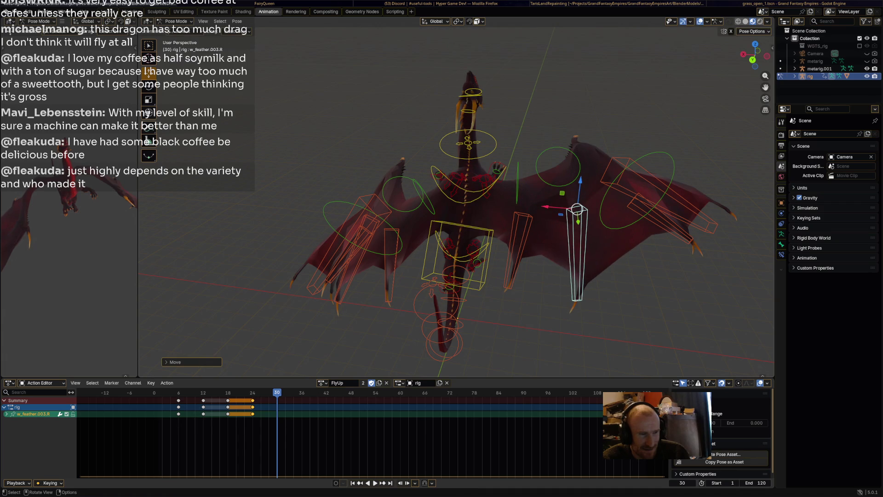
Step: Box-select only the right wing's bones
{"action": "left_click_drag", "start_coordinate": [501, 326], "coordinate": [717, 134]}
{"action": "middle_click_drag", "start_coordinate": [717, 134], "coordinate": [681, 138]}
{"action": "left_click", "coordinate": [503, 328]}
{"action": "left_click_drag", "start_coordinate": [503, 329], "coordinate": [724, 142]}
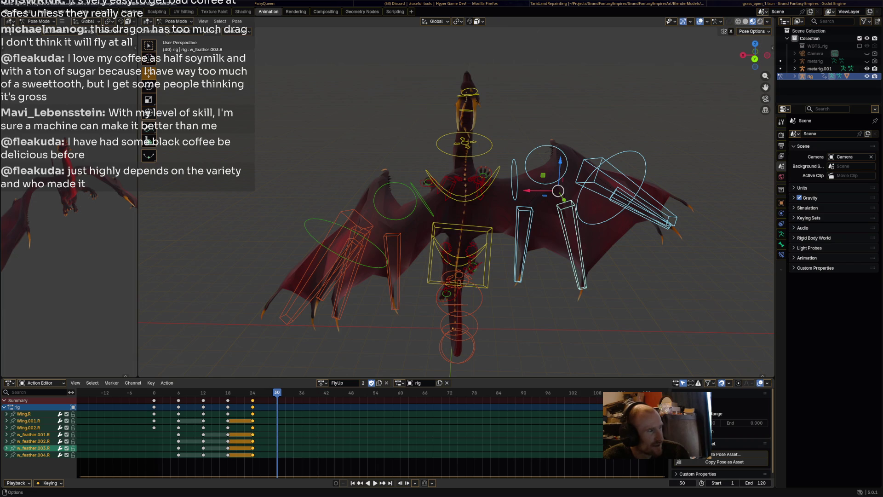
{"action": "left_click", "coordinate": [237, 22]}
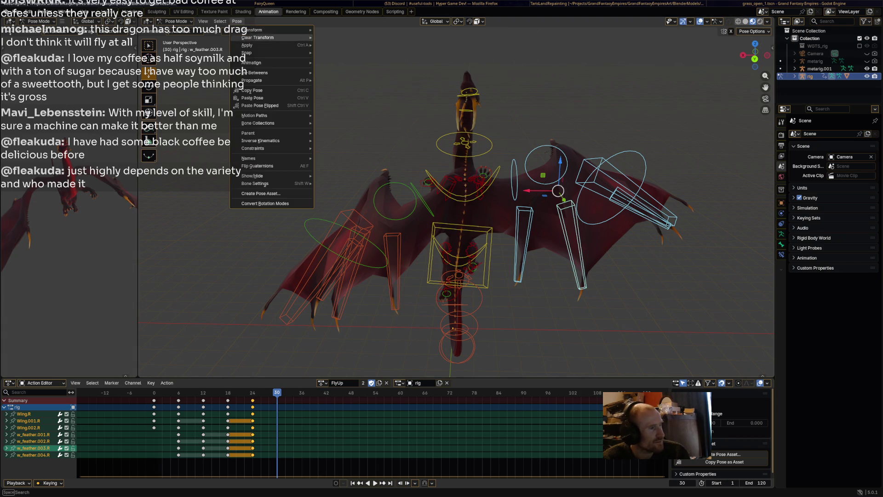
Step: Clear all transforms on the right wing bones with Pose > Clear Transform > All, then rotate them to a new angle
{"action": "mouse_move", "coordinate": [266, 37]}
{"action": "left_click", "coordinate": [329, 37]}
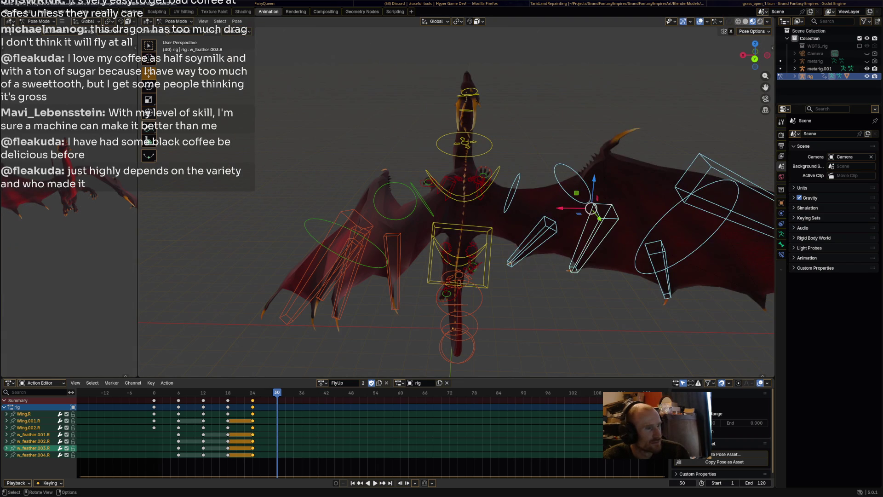
{"action": "mouse_move", "coordinate": [460, 230]}
{"action": "middle_mouse_down"}
{"action": "mouse_move", "coordinate": [442, 239]}
{"action": "mouse_move", "coordinate": [473, 220]}
{"action": "mouse_move", "coordinate": [439, 231]}
{"action": "middle_mouse_up"}
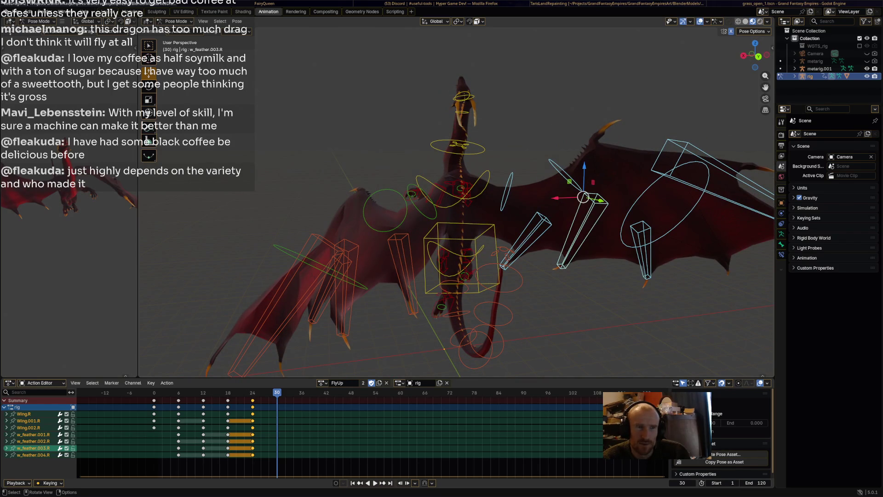
{"action": "key", "text": "r"}
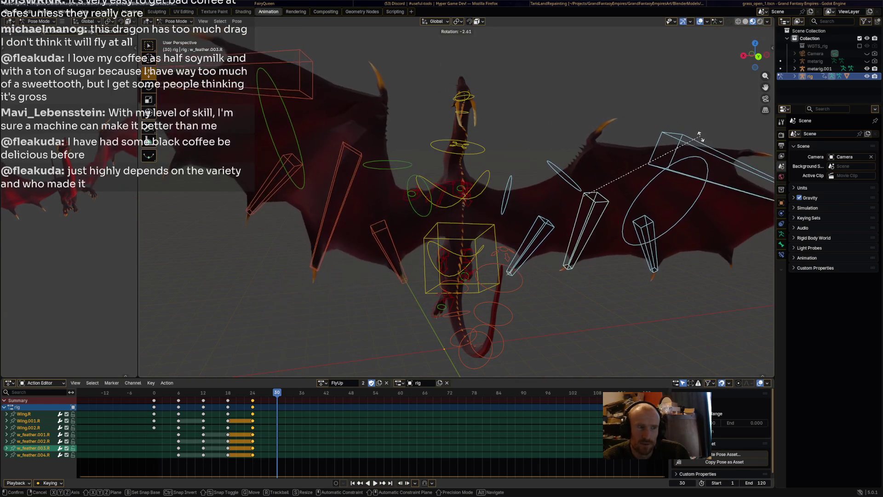
{"action": "key", "text": "Return"}
Step: Select the left wing bones plus Wing.L, clear all their transforms, then select Wing.R
{"action": "key", "text": "alt+a"}
{"action": "mouse_move", "coordinate": [442, 230]}
{"action": "middle_mouse_down"}
{"action": "mouse_move", "coordinate": [502, 207]}
{"action": "mouse_move", "coordinate": [474, 213]}
{"action": "middle_mouse_up"}
{"action": "mouse_move", "coordinate": [213, 275]}
{"action": "left_mouse_down"}
{"action": "mouse_move", "coordinate": [405, 79]}
{"action": "mouse_move", "coordinate": [431, 76]}
{"action": "left_mouse_up"}
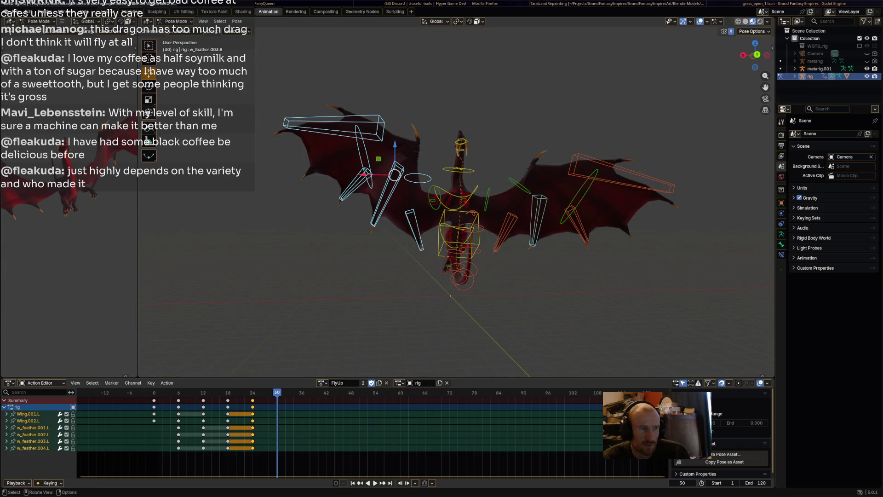
{"action": "left_click", "coordinate": [419, 179], "text": "shift"}
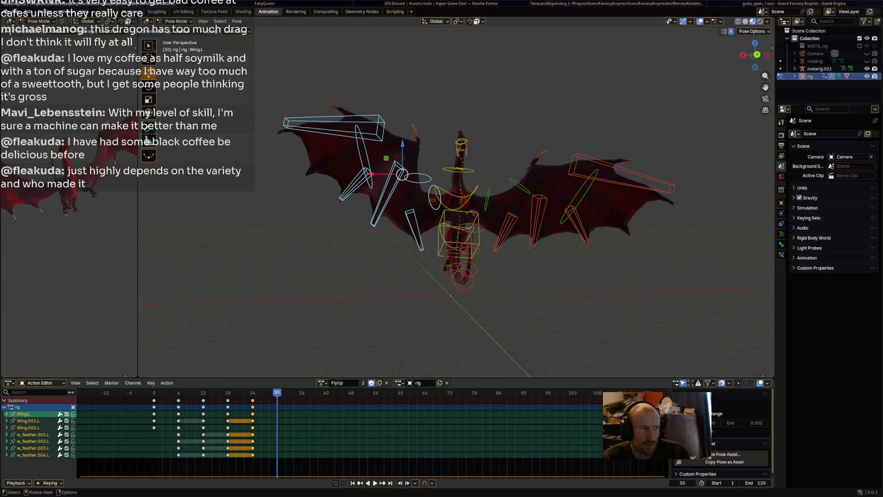
{"action": "left_click", "coordinate": [237, 22]}
{"action": "left_click", "coordinate": [354, 37]}
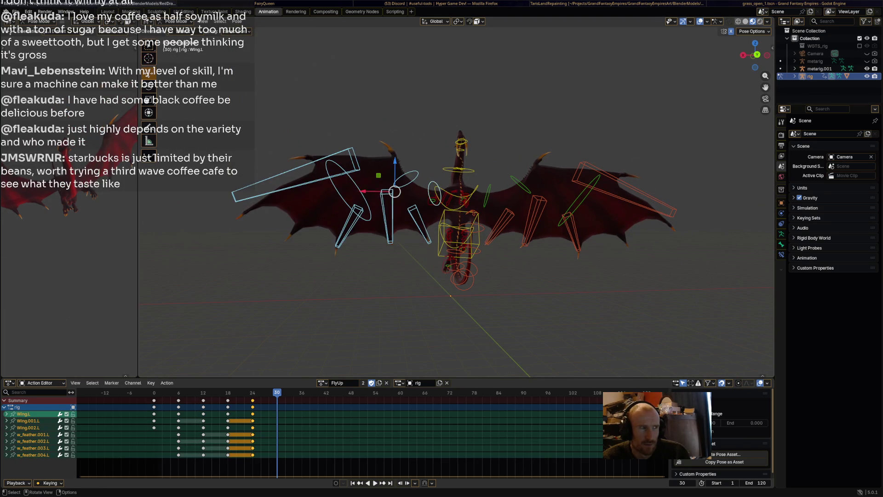
{"action": "key", "text": "alt+a"}
{"action": "left_click", "coordinate": [520, 184]}
{"action": "middle_click_drag", "start_coordinate": [520, 185], "coordinate": [456, 187]}
{"action": "mouse_move", "coordinate": [455, 208]}
{"action": "middle_mouse_down"}
{"action": "mouse_move", "coordinate": [441, 207]}
{"action": "mouse_move", "coordinate": [464, 208]}
{"action": "mouse_move", "coordinate": [446, 208]}
{"action": "mouse_move", "coordinate": [454, 211]}
{"action": "middle_mouse_up"}
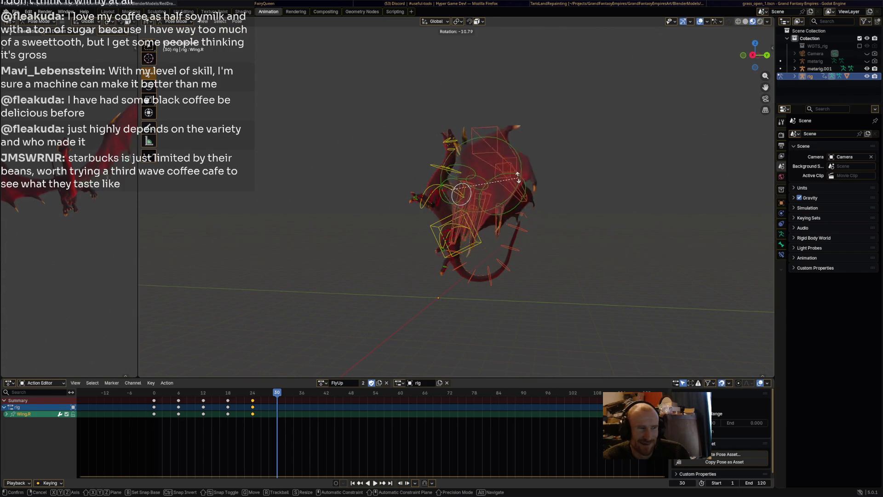
Step: Swing the right wing Wing.R upward with two successive rotations
{"action": "key", "text": "Return"}
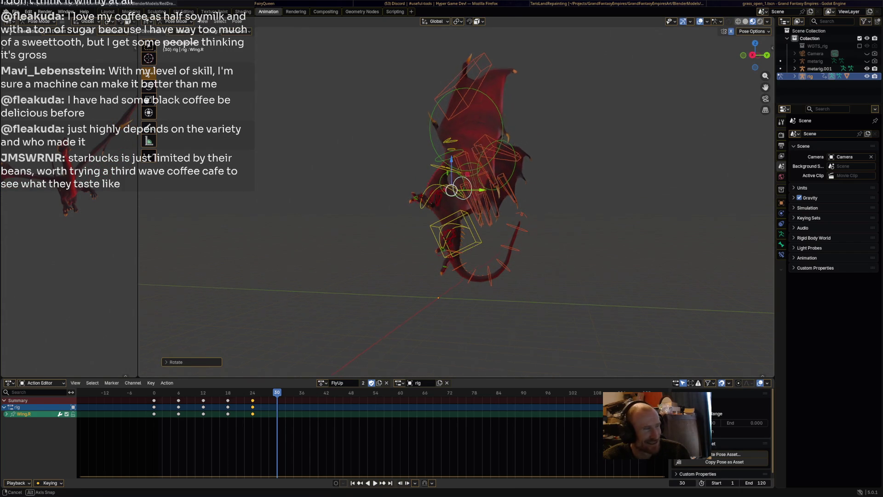
{"action": "key", "text": "r"}
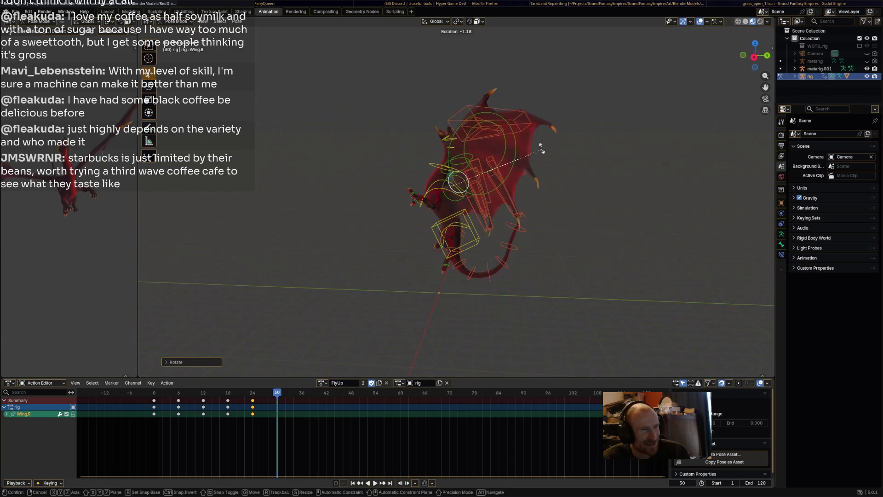
{"action": "key", "text": "Return"}
{"action": "middle_click_drag", "start_coordinate": [536, 138], "coordinate": [456, 138]}
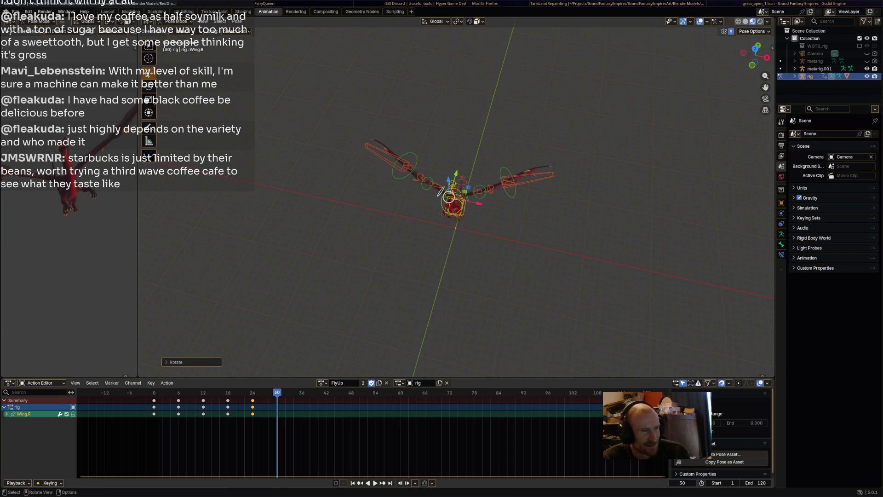
Step: Rotate the outer left wing bone Wing.002.L to match, then deselect it
{"action": "key", "text": "r"}
{"action": "key", "text": "Return"}
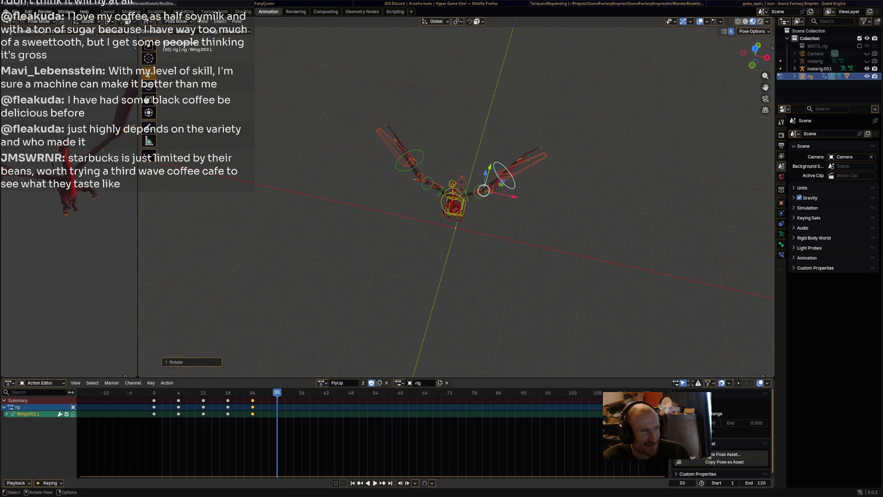
{"action": "key", "text": "alt+a"}
{"action": "middle_click_drag", "start_coordinate": [455, 198], "coordinate": [497, 175]}
{"action": "scroll", "coordinate": [455, 198], "scroll_direction": "up", "scroll_amount": 6}
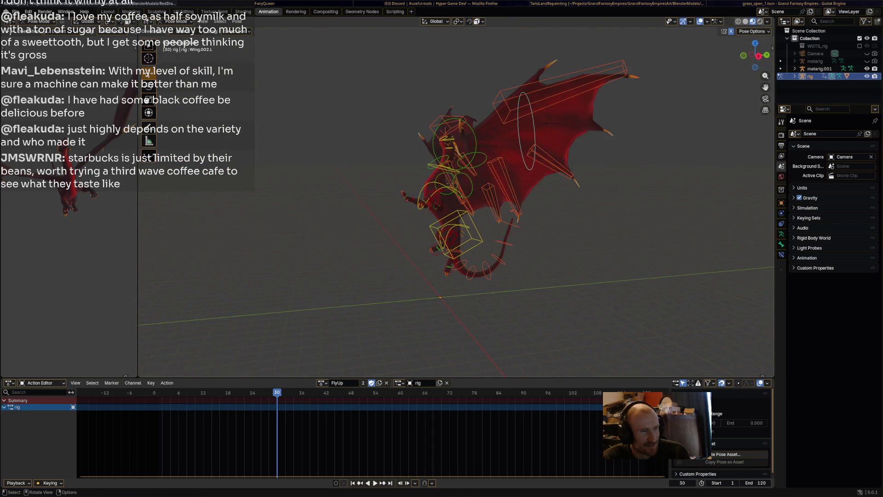
Step: Select all bones and insert keyframes for the full rig pose at frame 30, then select the torso control
{"action": "key", "text": "a"}
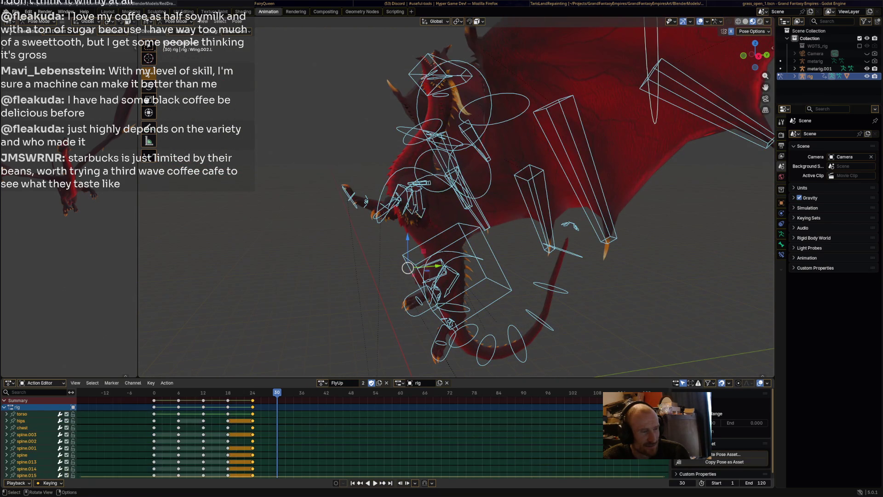
{"action": "key", "text": "i"}
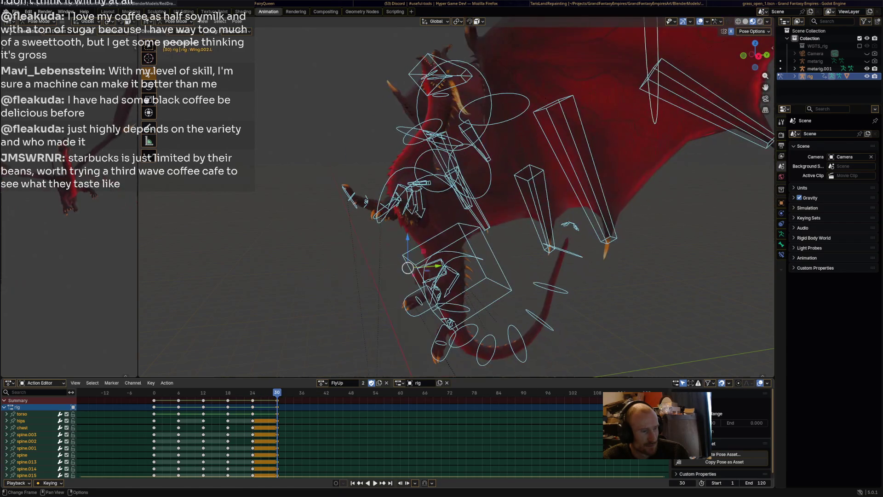
{"action": "left_click", "coordinate": [460, 226]}
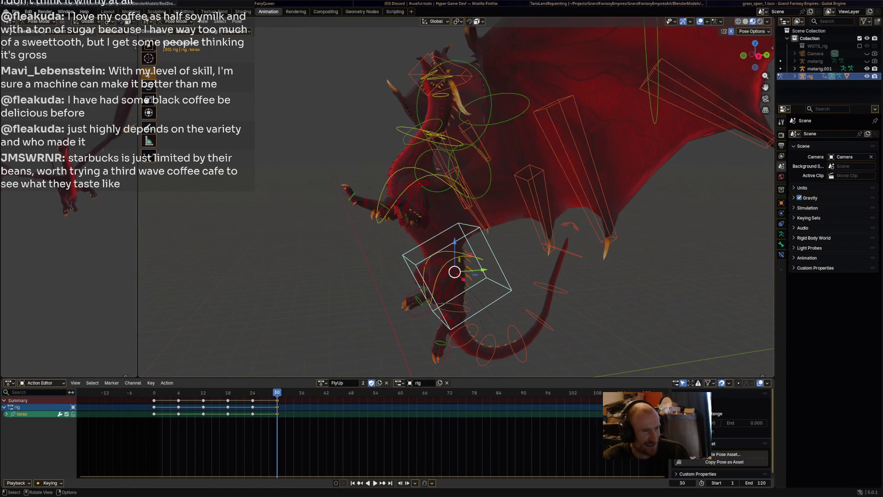
{"action": "key", "text": "g"}
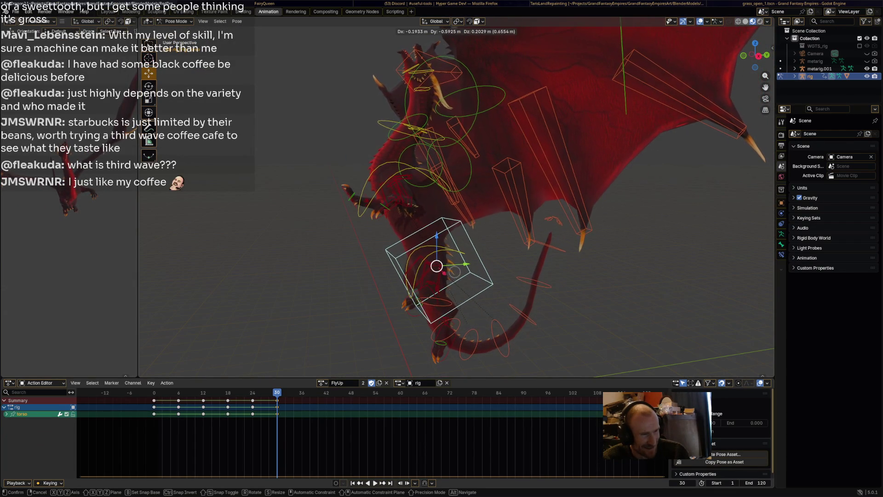
Step: Lower the torso and bend the tail using the spine_master.003 control
{"action": "key", "text": "Return"}
{"action": "mouse_move", "coordinate": [460, 231]}
{"action": "middle_mouse_down"}
{"action": "mouse_move", "coordinate": [460, 147]}
{"action": "mouse_move", "coordinate": [442, 154]}
{"action": "middle_mouse_up"}
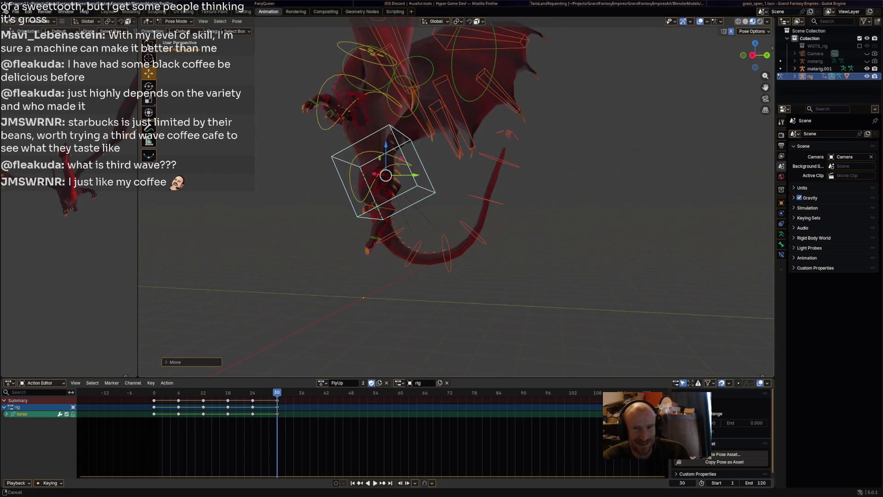
{"action": "left_click", "coordinate": [386, 184]}
{"action": "middle_click_drag", "start_coordinate": [460, 184], "coordinate": [488, 171]}
{"action": "left_click", "coordinate": [593, 295]}
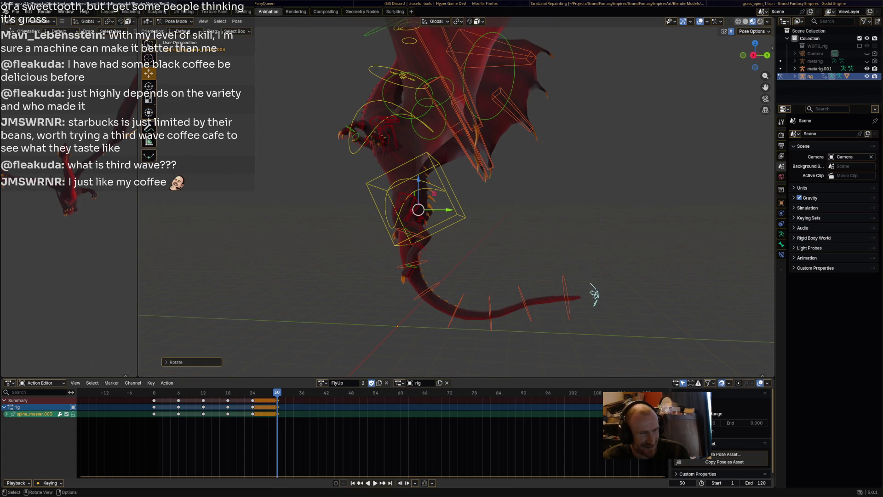
{"action": "middle_click_drag", "start_coordinate": [594, 294], "coordinate": [648, 331], "text": "shift"}
Step: Reposition the hind foot IK controls foot_ik.L (up-left) and foot_ik.R
{"action": "key", "text": "g"}
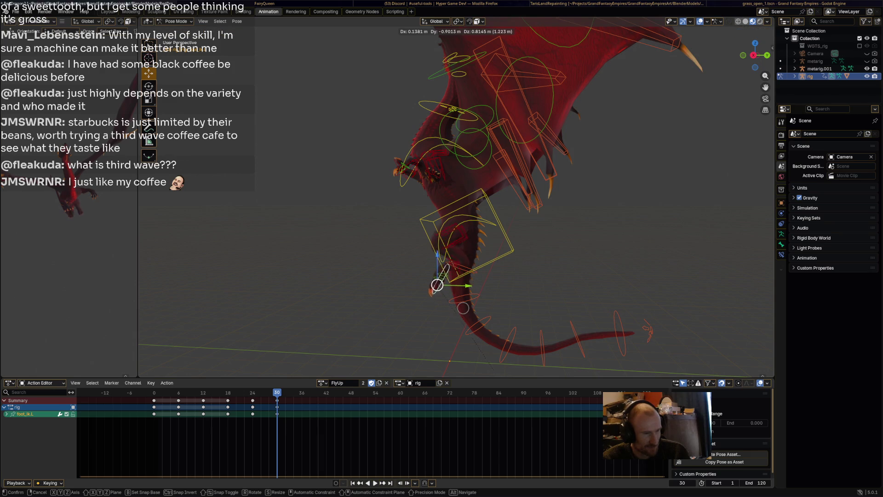
{"action": "key", "text": "Escape"}
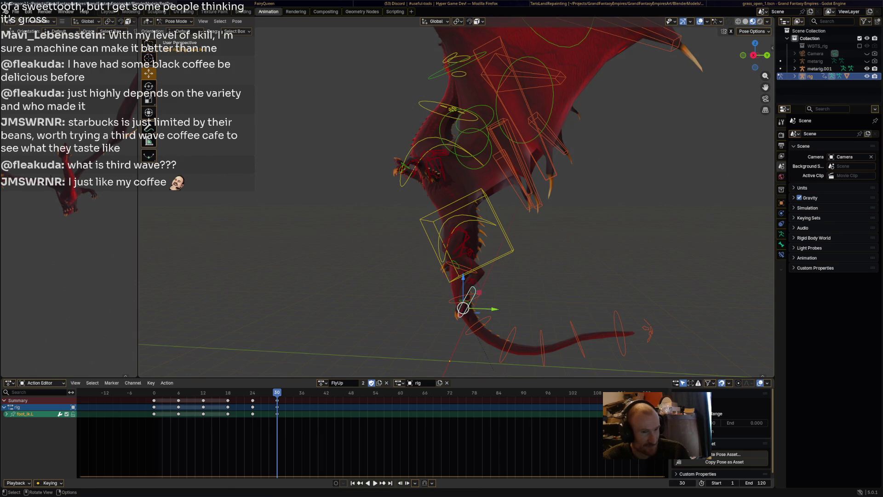
{"action": "key", "text": "g"}
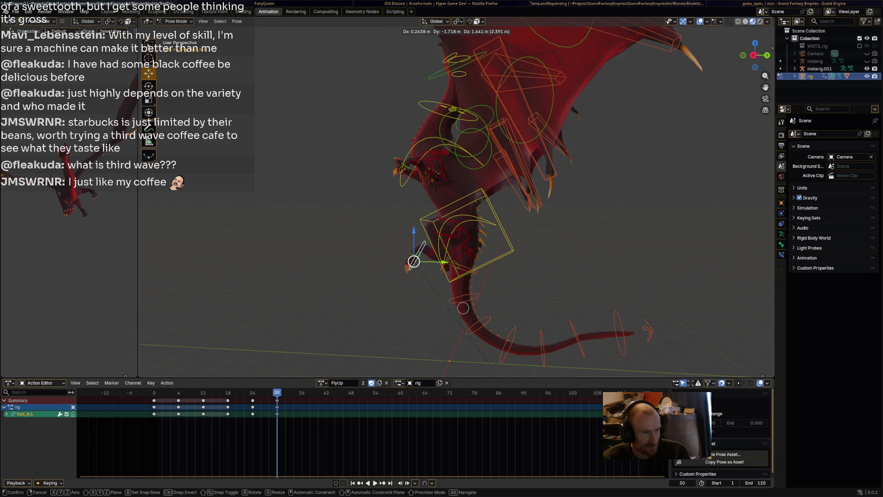
{"action": "left_click", "coordinate": [426, 267]}
{"action": "left_click", "coordinate": [467, 237]}
{"action": "left_click", "coordinate": [427, 264]}
{"action": "key", "text": "g"}
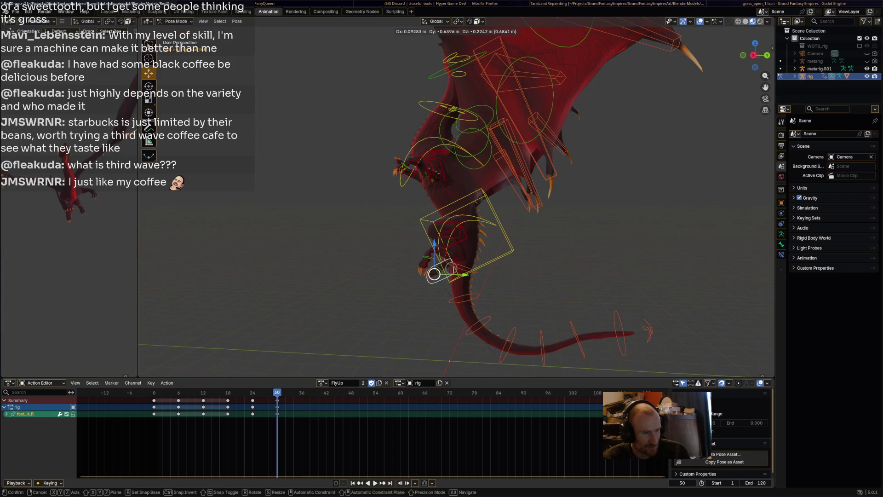
{"action": "left_click", "coordinate": [438, 283]}
Step: Raise the front foot IK control up-right, then slide it sideways along the X axis
{"action": "mouse_move", "coordinate": [439, 284]}
{"action": "middle_mouse_down"}
{"action": "mouse_move", "coordinate": [492, 288]}
{"action": "mouse_move", "coordinate": [525, 175]}
{"action": "middle_mouse_up"}
{"action": "left_click", "coordinate": [530, 129]}
{"action": "key", "text": "g"}
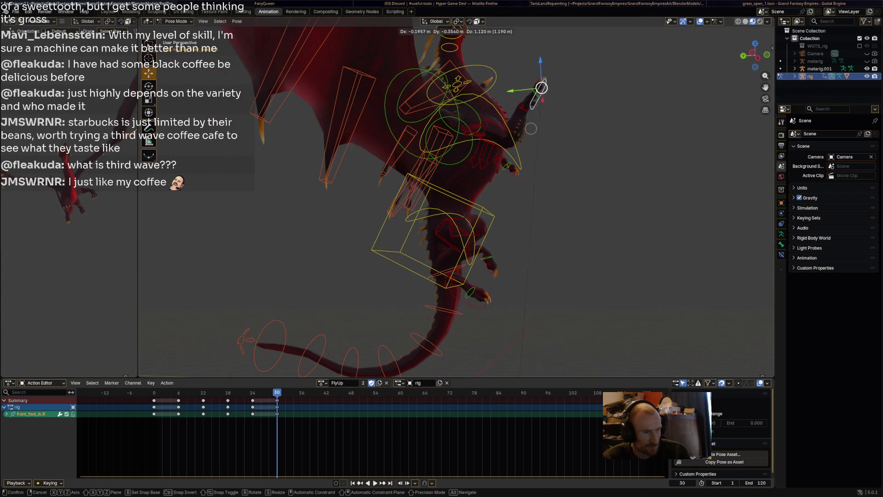
{"action": "left_click", "coordinate": [532, 125]}
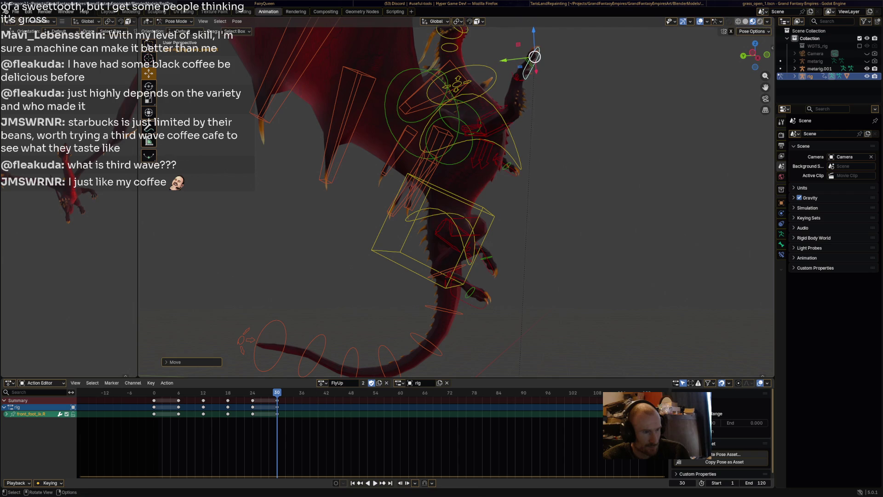
{"action": "left_click_drag", "start_coordinate": [497, 161], "coordinate": [532, 120]}
{"action": "middle_click_drag", "start_coordinate": [542, 126], "coordinate": [465, 105]}
{"action": "key", "text": "g"}
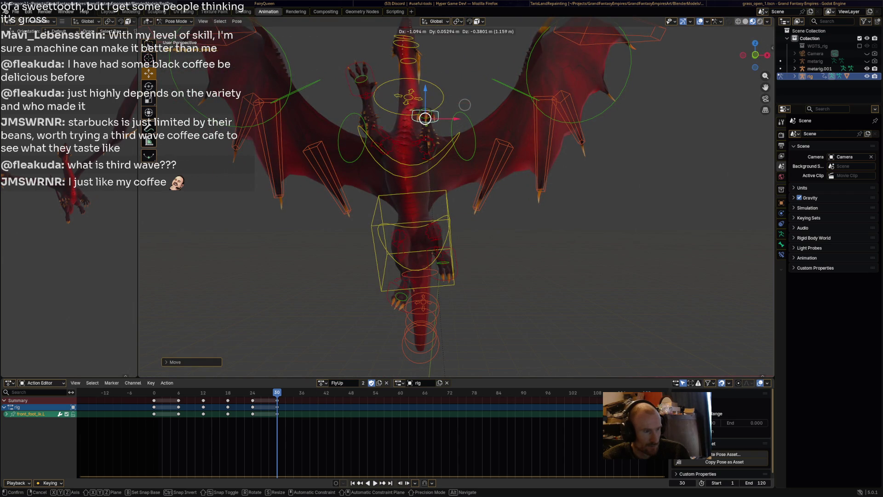
{"action": "left_click", "coordinate": [465, 105]}
{"action": "key", "text": "g"}
{"action": "key", "text": "x"}
{"action": "key", "text": "Return"}
{"action": "mouse_move", "coordinate": [455, 138]}
{"action": "middle_mouse_down"}
{"action": "mouse_move", "coordinate": [395, 128]}
{"action": "mouse_move", "coordinate": [403, 174]}
{"action": "middle_mouse_up"}
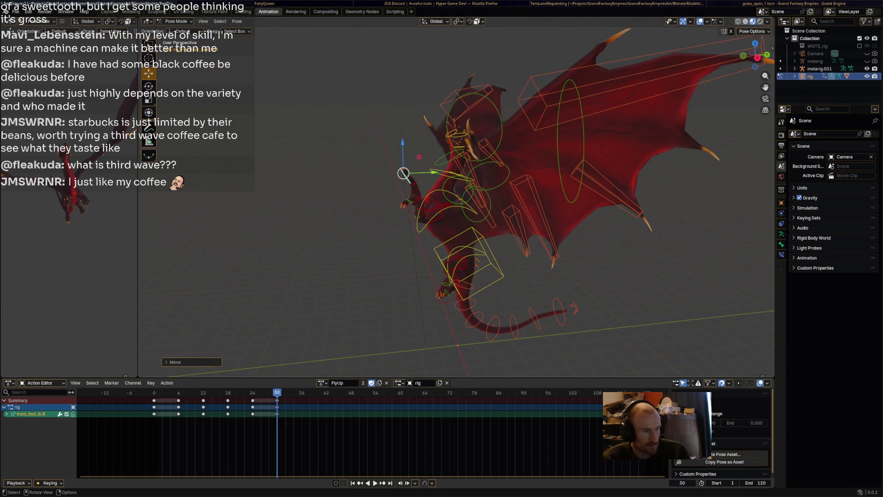
Step: Rotate the neck bone and the HeadLower bone to re-angle the dragon's head
{"action": "key", "text": "r"}
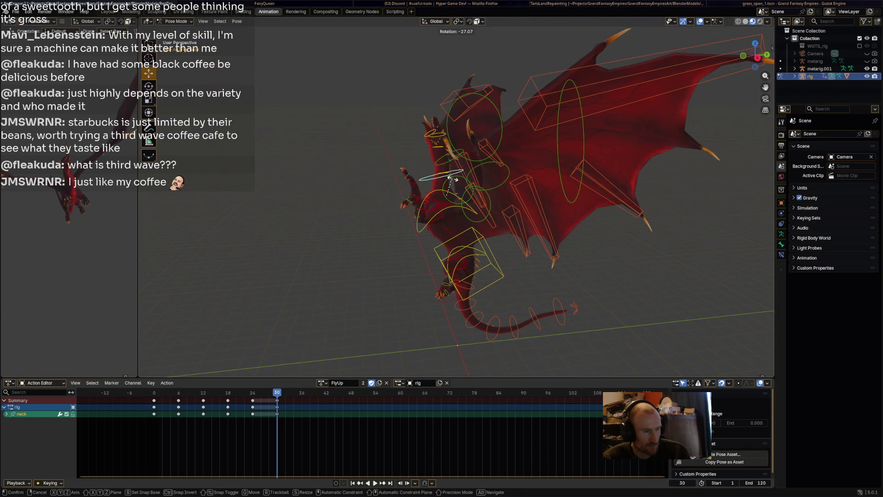
{"action": "left_click", "coordinate": [453, 180]}
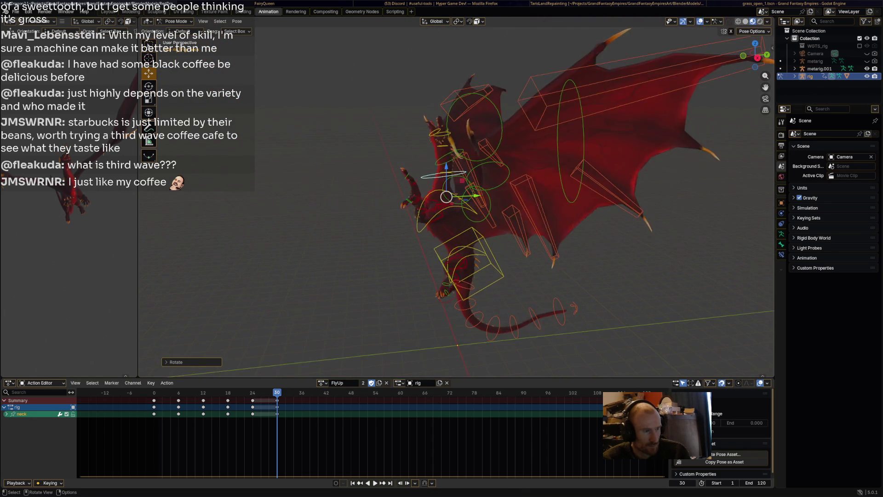
{"action": "scroll", "coordinate": [446, 197], "scroll_direction": "up", "scroll_amount": 3}
{"action": "left_click", "coordinate": [431, 104]}
{"action": "key", "text": "r"}
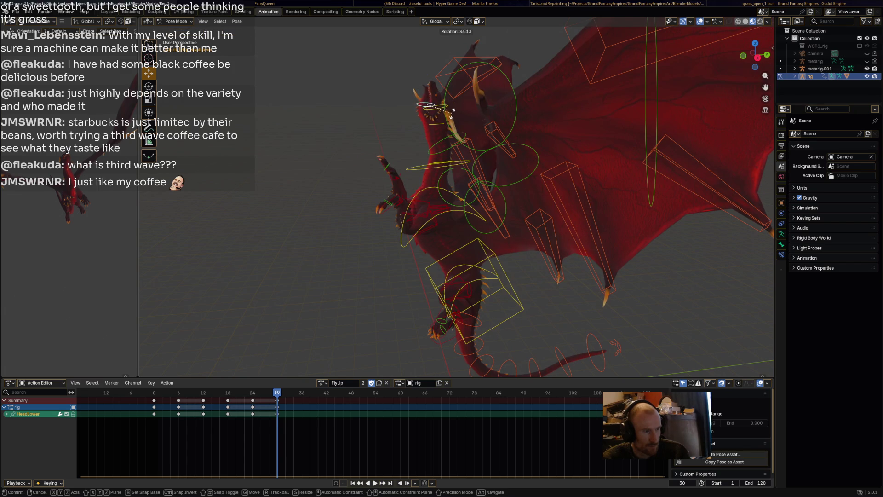
{"action": "left_click", "coordinate": [451, 111]}
{"action": "scroll", "coordinate": [452, 112], "scroll_direction": "down", "scroll_amount": 4}
{"action": "middle_click_drag", "start_coordinate": [452, 112], "coordinate": [432, 129]}
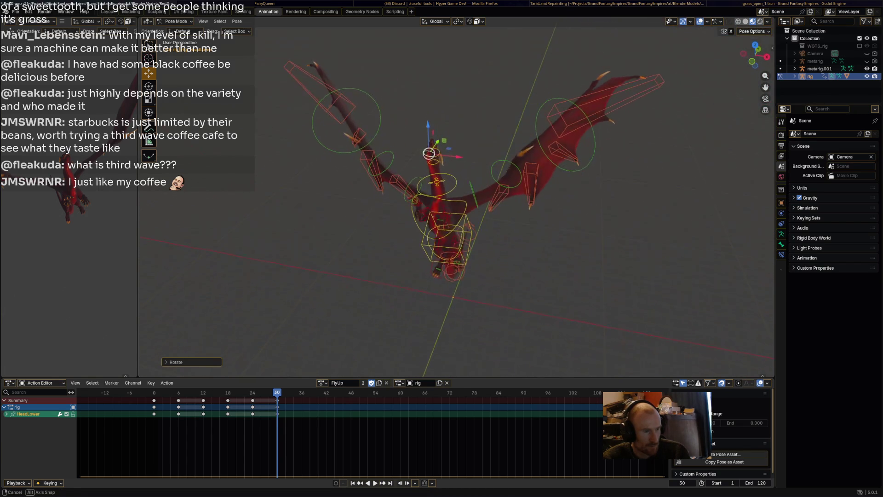
Step: Select all bones, scrub the timeline back before frame 0, and play FlyUp
{"action": "key", "text": "a"}
{"action": "left_click_drag", "start_coordinate": [277, 392], "coordinate": [138, 392]}
{"action": "key", "text": "space"}
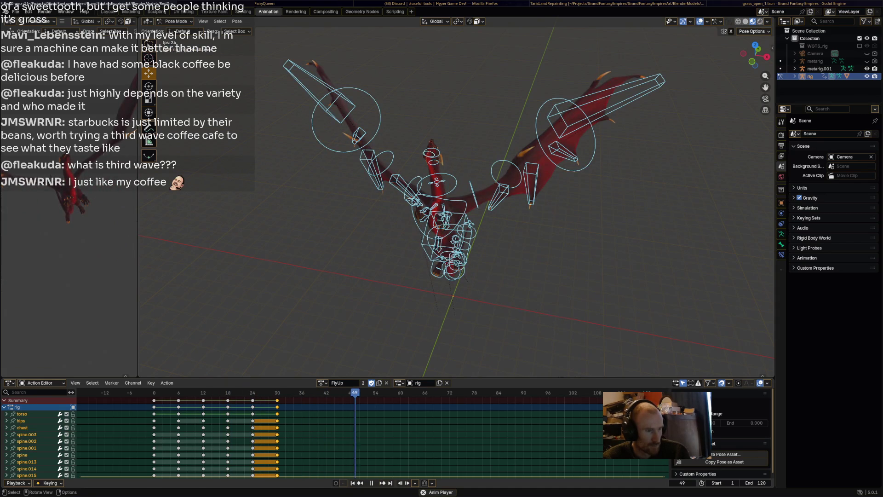
Step: Replay FlyUp from a side view, stop it with Escape, then play it again
{"action": "key", "text": "space"}
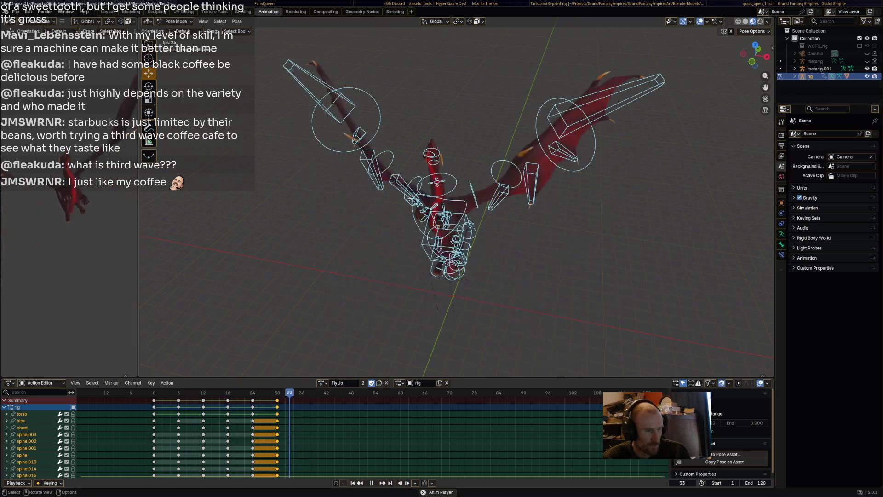
{"action": "middle_click_drag", "start_coordinate": [456, 207], "coordinate": [506, 193]}
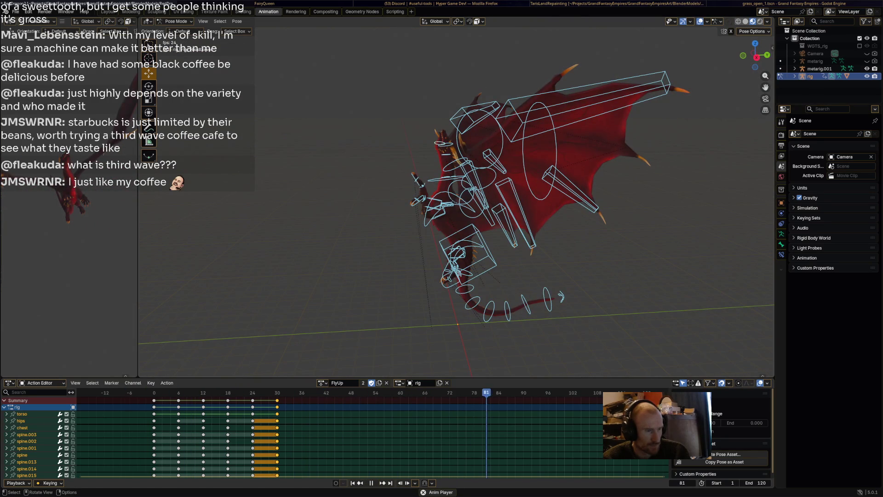
{"action": "key", "text": "Escape"}
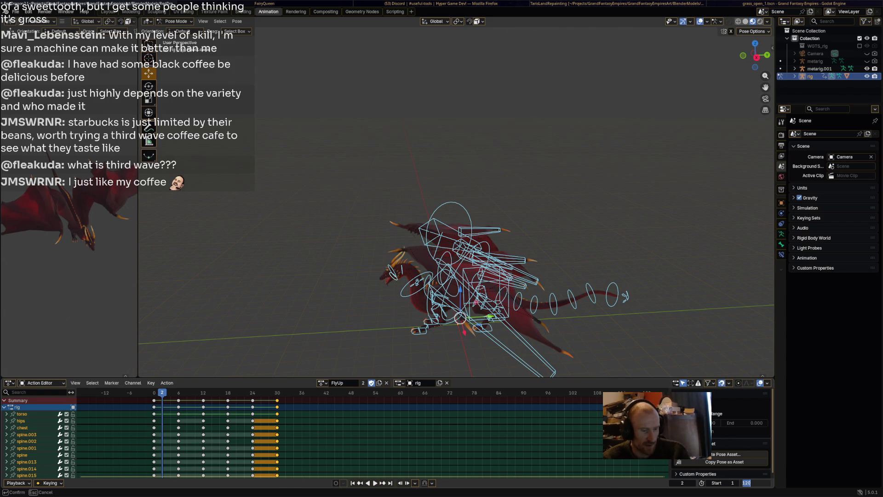
{"action": "type", "text": "45"}
{"action": "key", "text": "space"}
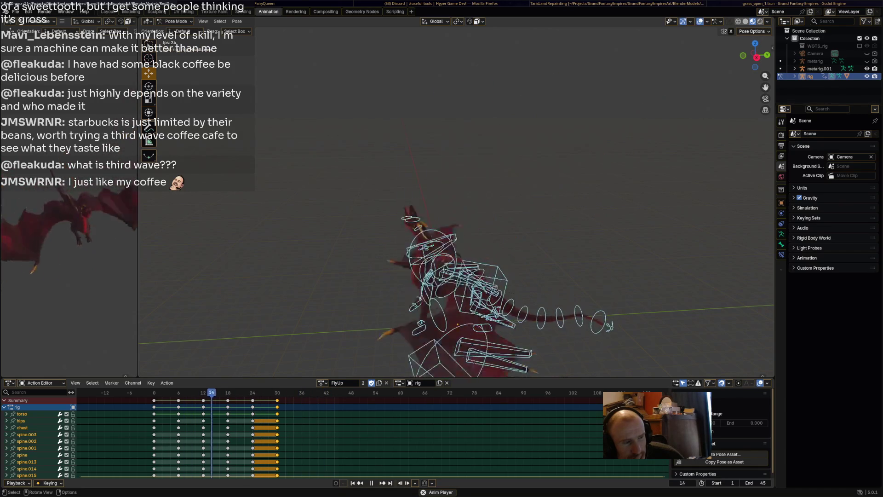
Step: Watch the looping playback from the front (numpad 1) and an oblique view, stopping at frame 28
{"action": "scroll", "coordinate": [460, 212], "scroll_direction": "down", "scroll_amount": 5}
{"action": "key", "text": "KP_1"}
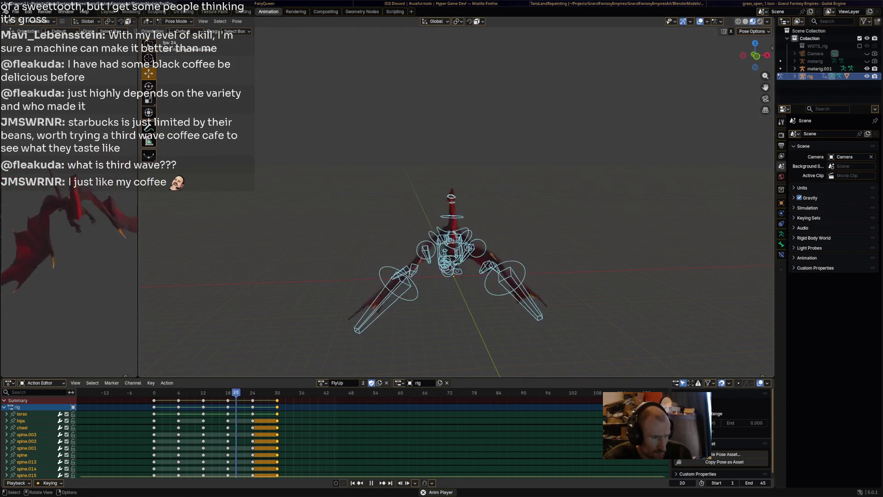
{"action": "mouse_move", "coordinate": [456, 207]}
{"action": "middle_mouse_down"}
{"action": "mouse_move", "coordinate": [460, 257]}
{"action": "mouse_move", "coordinate": [506, 220]}
{"action": "mouse_move", "coordinate": [529, 217]}
{"action": "mouse_move", "coordinate": [543, 230]}
{"action": "middle_mouse_up"}
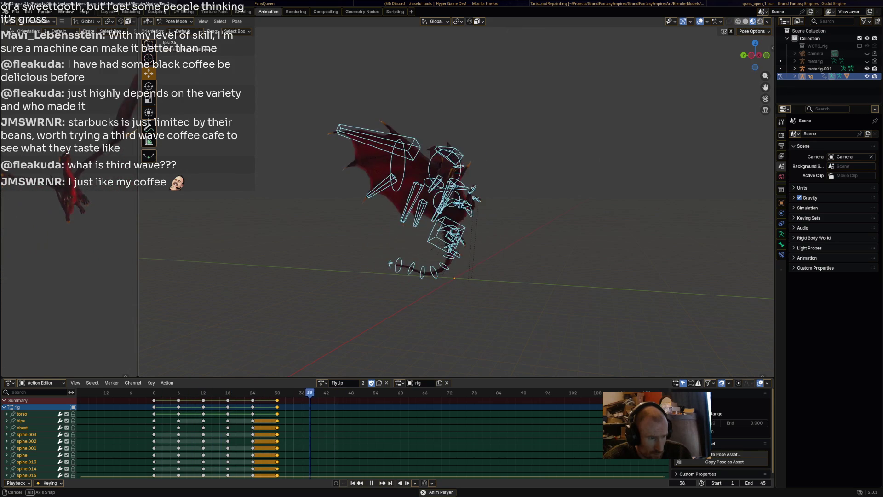
{"action": "middle_click_drag", "start_coordinate": [456, 230], "coordinate": [488, 220]}
{"action": "key", "text": "space"}
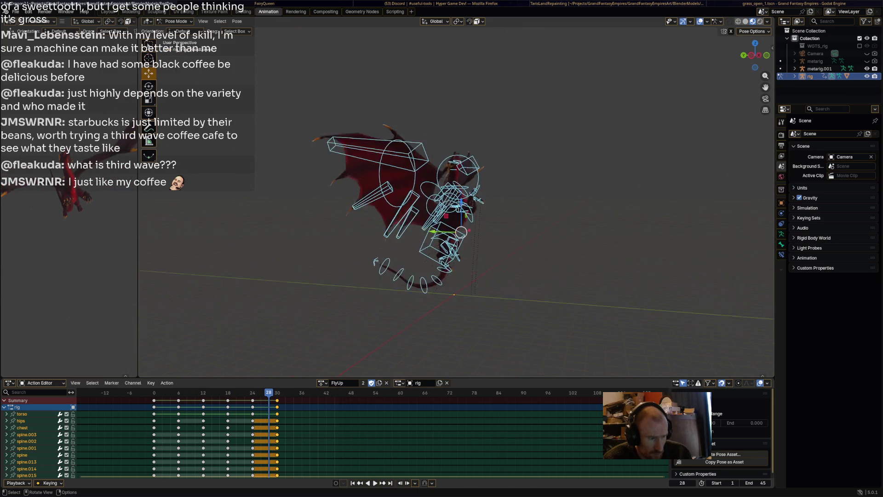
Step: Restart playback from the first frame and review it from side and closer front views
{"action": "scroll", "coordinate": [465, 230], "scroll_direction": "up", "scroll_amount": 4}
{"action": "scroll", "coordinate": [464, 259], "scroll_direction": "down", "scroll_amount": 4}
{"action": "key", "text": "shift+Left"}
{"action": "key", "text": "space"}
{"action": "middle_click_drag", "start_coordinate": [465, 259], "coordinate": [488, 249]}
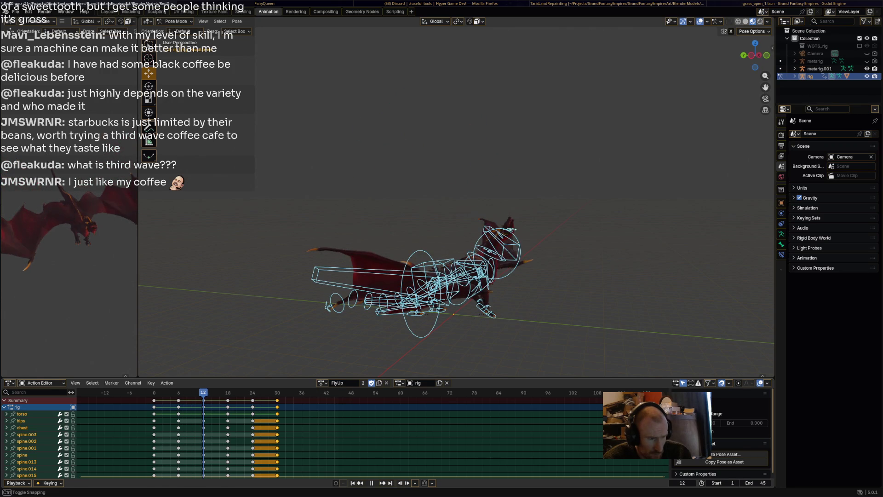
{"action": "middle_click_drag", "start_coordinate": [456, 276], "coordinate": [552, 286]}
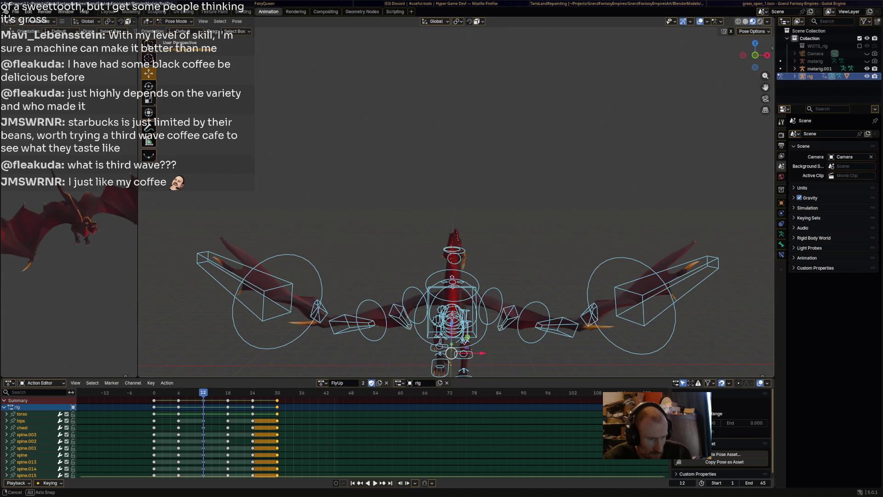
{"action": "middle_click_drag", "start_coordinate": [552, 285], "coordinate": [552, 235], "text": "shift"}
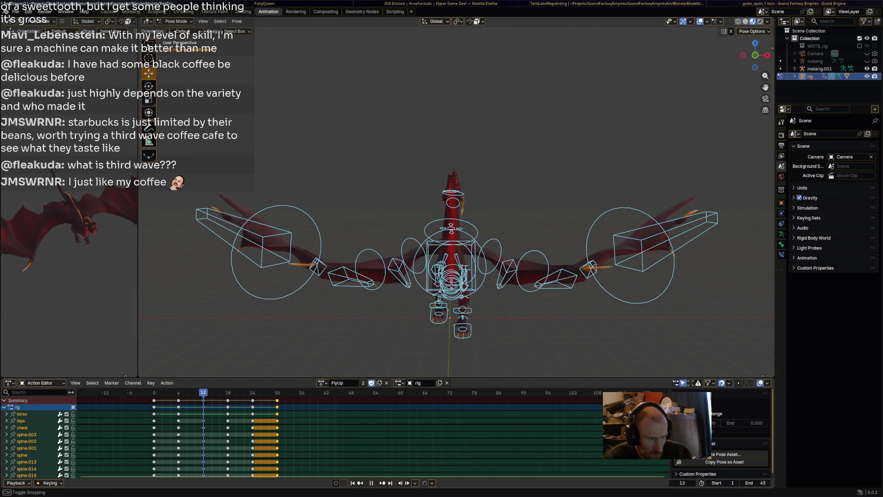
{"action": "key", "text": "alt+a"}
Step: Rotate Wing.L and Wing.R upward to raise both wings at frame 12
{"action": "left_click", "coordinate": [491, 253]}
{"action": "key", "text": "r"}
{"action": "left_click", "coordinate": [571, 168]}
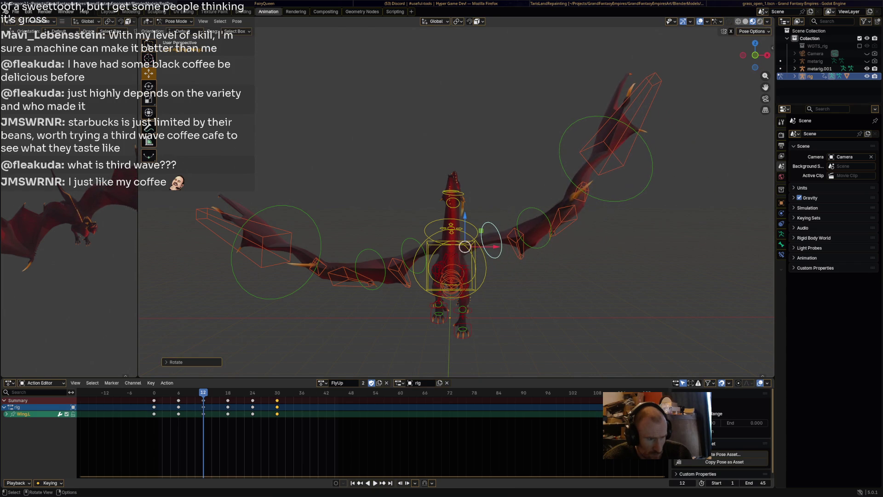
{"action": "key", "text": "r"}
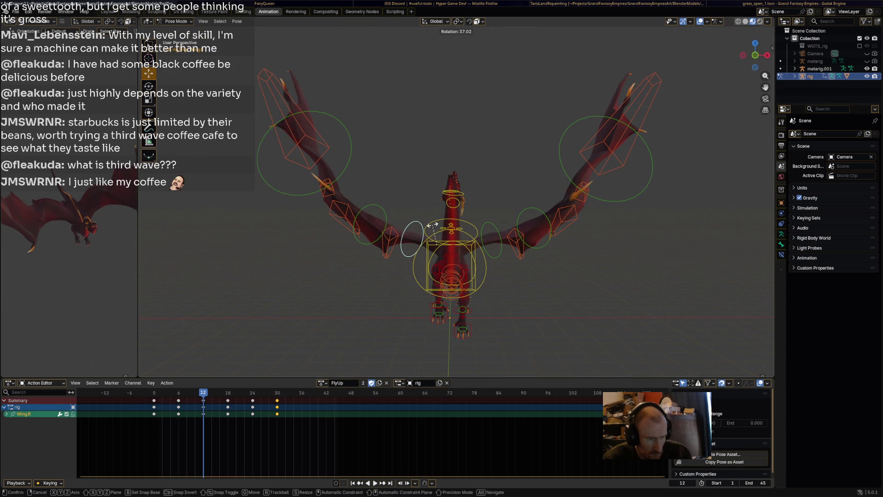
{"action": "key", "text": "Return"}
{"action": "left_click", "coordinate": [492, 240], "text": "shift"}
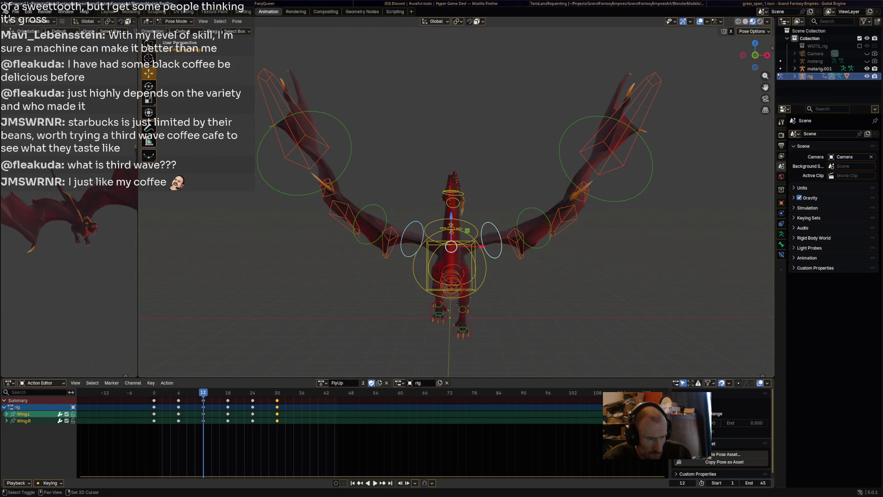
Step: Select all bones, key the whole rig at frame 12, and replay the animation
{"action": "key", "text": "a"}
{"action": "key", "text": "i"}
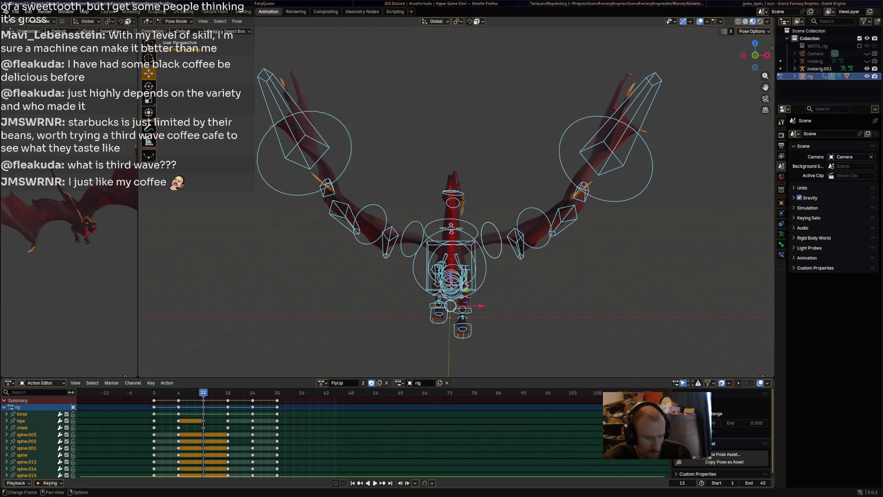
{"action": "key", "text": "space"}
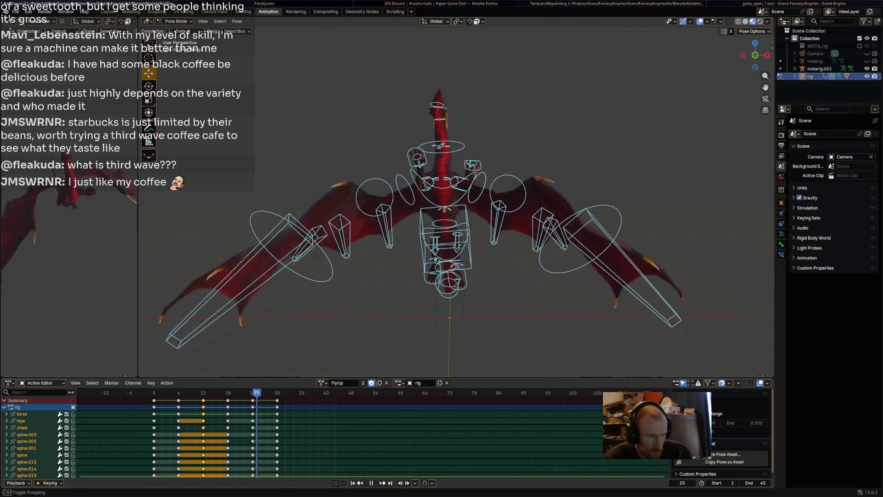
{"action": "key", "text": "space"}
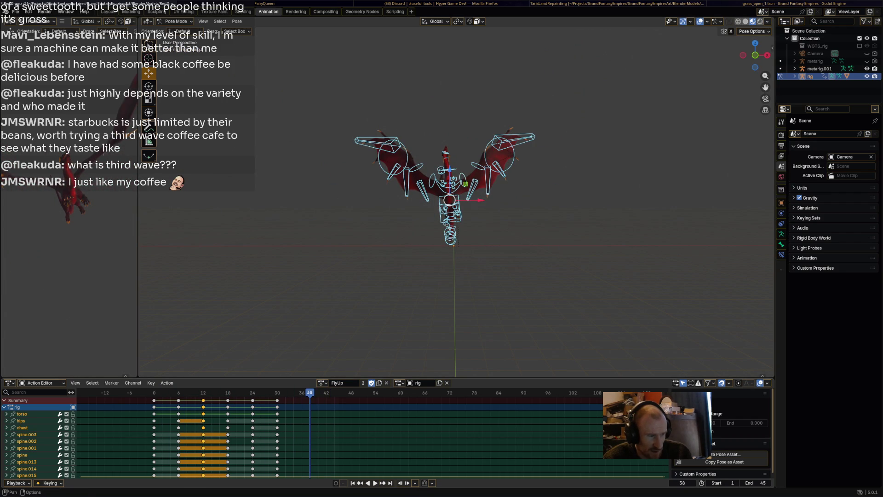
{"action": "key", "text": "space"}
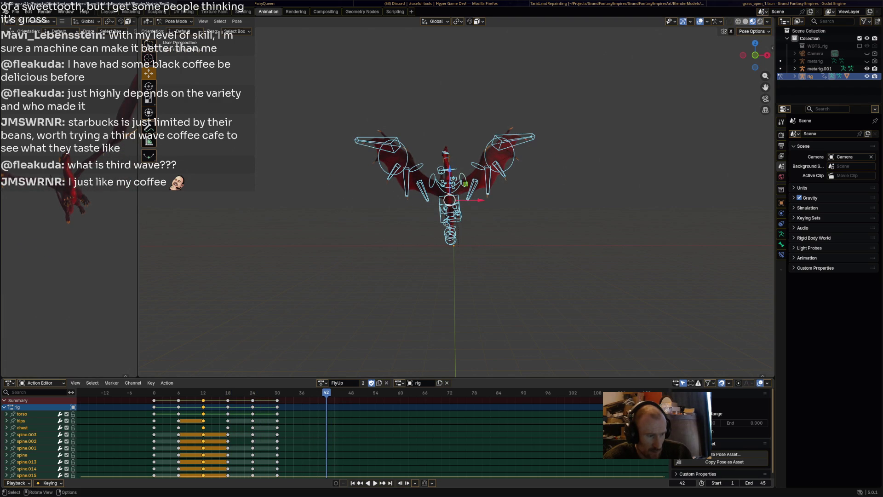
{"action": "left_click", "coordinate": [449, 210]}
{"action": "key", "text": "r"}
Step: Cancel the torso rotation and re-angle the second and outer left wing bones
{"action": "right_click", "coordinate": [526, 216]}
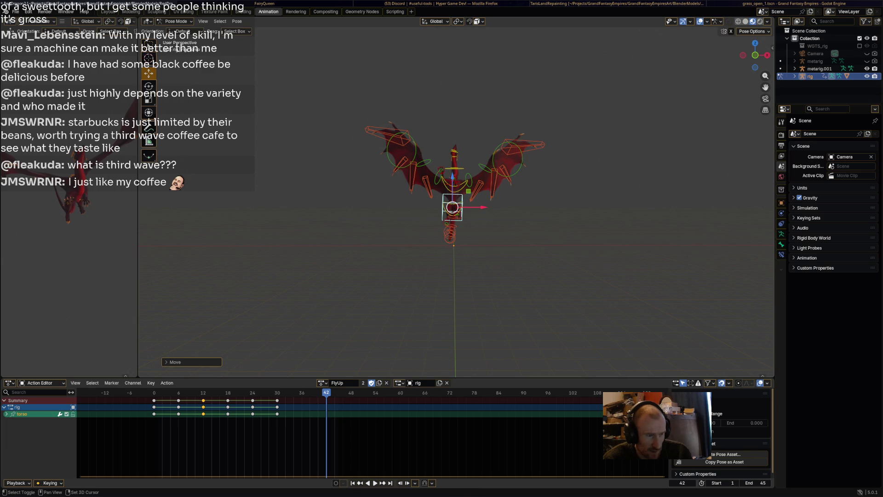
{"action": "scroll", "coordinate": [468, 214], "scroll_direction": "up", "scroll_amount": 3}
{"action": "left_click", "coordinate": [468, 214]}
{"action": "right_click", "coordinate": [481, 199]}
{"action": "left_click", "coordinate": [493, 187]}
{"action": "key", "text": "r"}
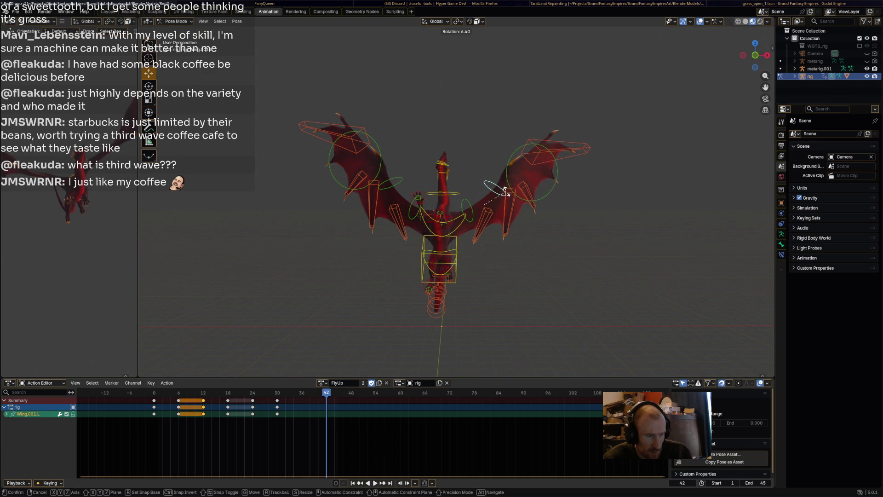
{"action": "left_click", "coordinate": [507, 194]}
{"action": "key", "text": "r"}
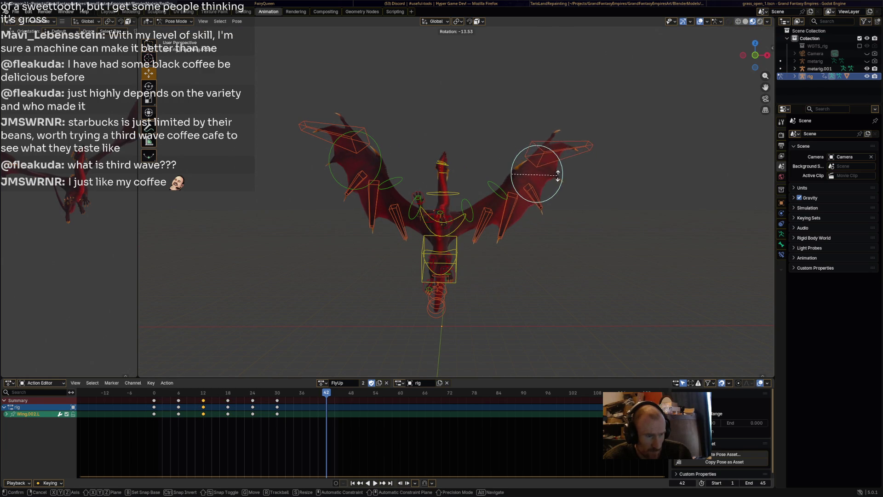
{"action": "left_click", "coordinate": [558, 184]}
Step: Rotate the second right wing bone and rotate the left wing bone further
{"action": "left_click", "coordinate": [399, 181]}
{"action": "key", "text": "r"}
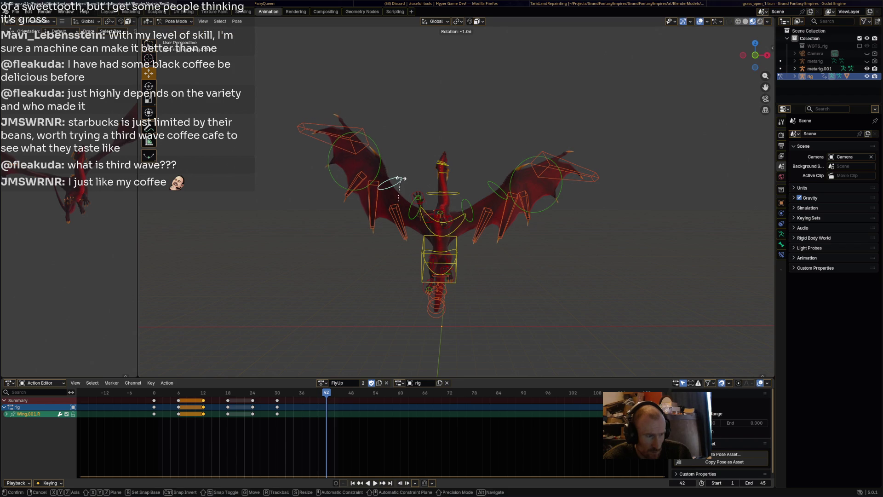
{"action": "left_click", "coordinate": [398, 180]}
{"action": "key", "text": "r"}
{"action": "key", "text": "Return"}
Step: Move the selected bone up and to the right
{"action": "key", "text": "g"}
{"action": "left_click", "coordinate": [425, 196]}
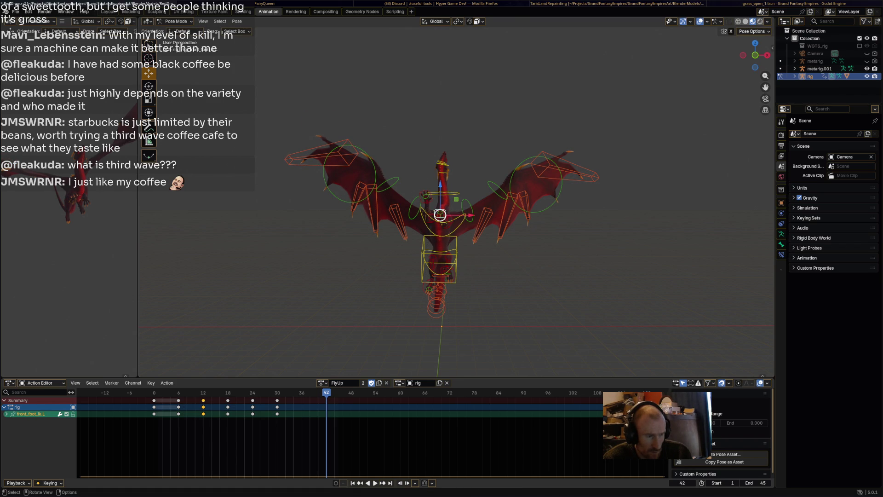
{"action": "left_click_drag", "start_coordinate": [440, 215], "coordinate": [458, 205]}
{"action": "mouse_move", "coordinate": [458, 206]}
{"action": "middle_mouse_down"}
{"action": "mouse_move", "coordinate": [473, 197]}
{"action": "mouse_move", "coordinate": [489, 205]}
{"action": "middle_mouse_up"}
{"action": "left_click_drag", "start_coordinate": [489, 205], "coordinate": [486, 211]}
{"action": "left_click", "coordinate": [487, 225]}
{"action": "middle_click_drag", "start_coordinate": [483, 223], "coordinate": [493, 236]}
Step: Raise the foot bone and rotate the hips to tilt the body
{"action": "left_click_drag", "start_coordinate": [456, 316], "coordinate": [467, 311]}
{"action": "left_click_drag", "start_coordinate": [431, 342], "coordinate": [434, 337]}
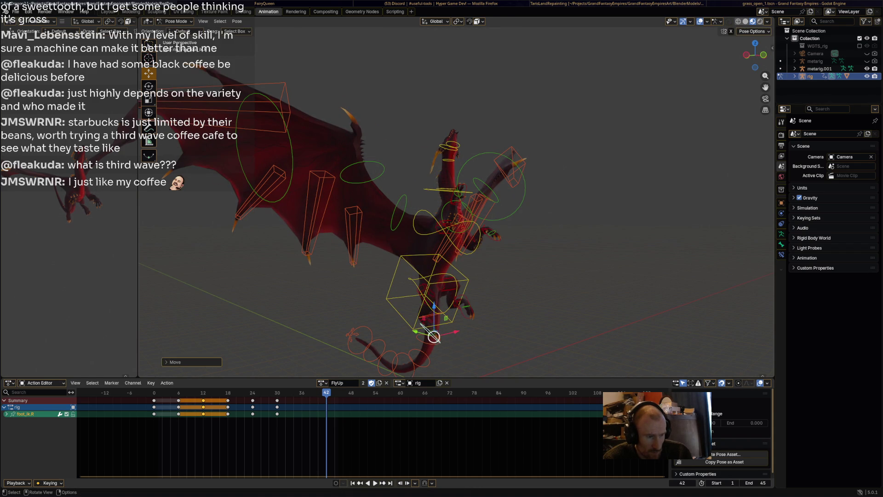
{"action": "middle_click_drag", "start_coordinate": [428, 296], "coordinate": [438, 276]}
{"action": "left_click", "coordinate": [432, 286]}
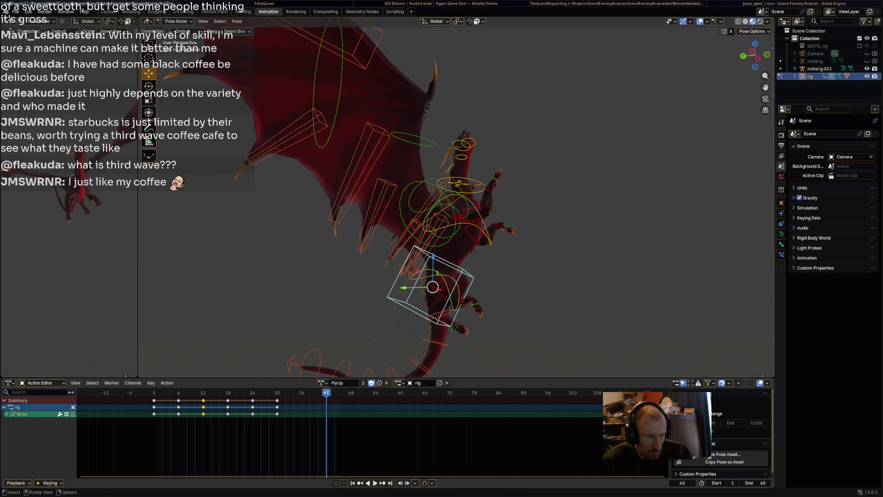
{"action": "key", "text": "r"}
{"action": "key", "text": "Return"}
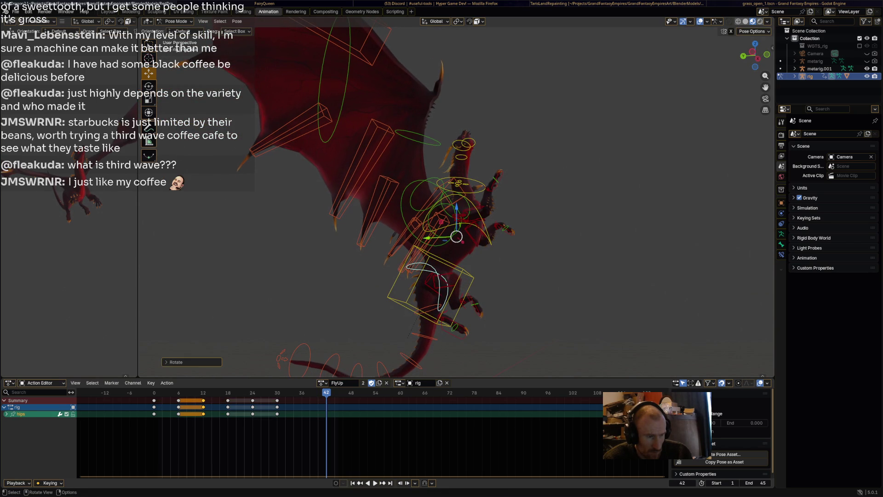
Step: Rotate the chest and neck, then key every bone of the rig at frame 42
{"action": "key", "text": "r"}
{"action": "key", "text": "Return"}
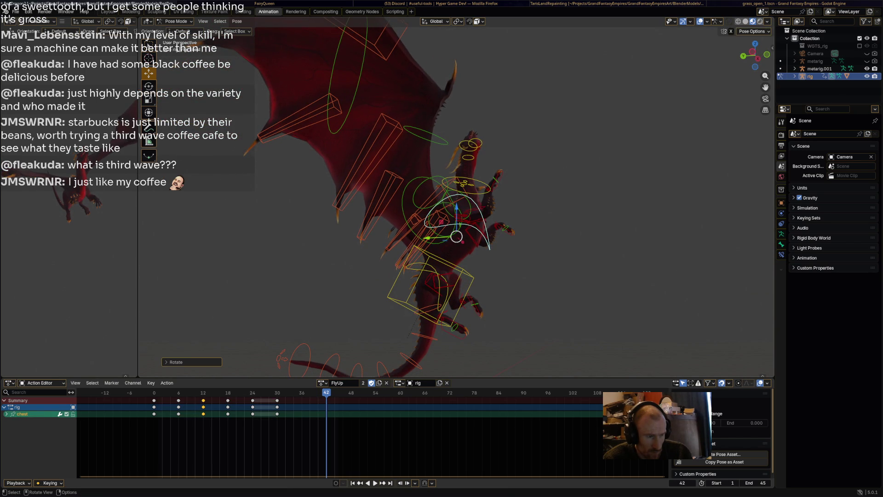
{"action": "key", "text": "Return"}
{"action": "key", "text": "a"}
{"action": "key", "text": "i"}
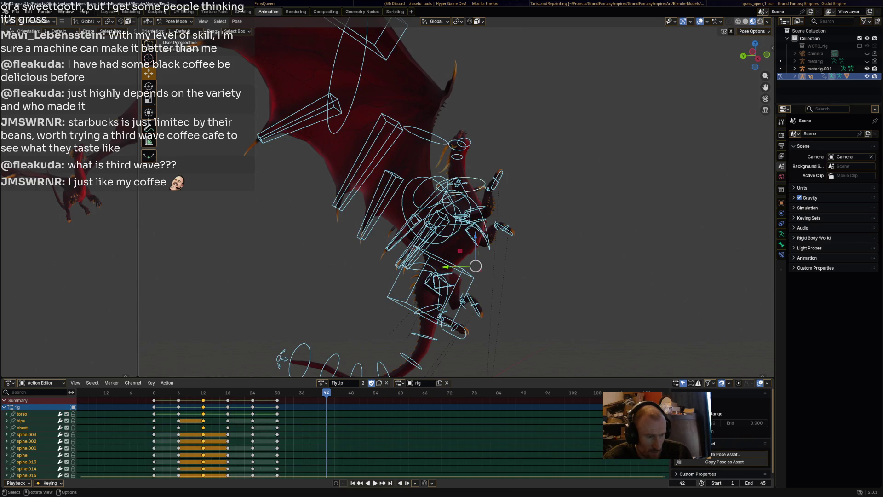
Step: Play FlyUp from frame 0 to review the new end pose
{"action": "left_click_drag", "start_coordinate": [326, 393], "coordinate": [155, 393]}
{"action": "middle_click_drag", "start_coordinate": [451, 276], "coordinate": [465, 271]}
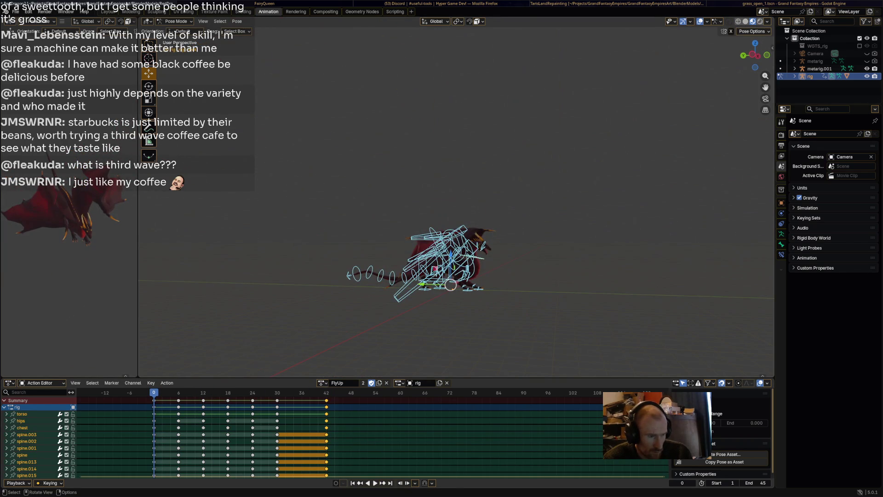
{"action": "key", "text": "space"}
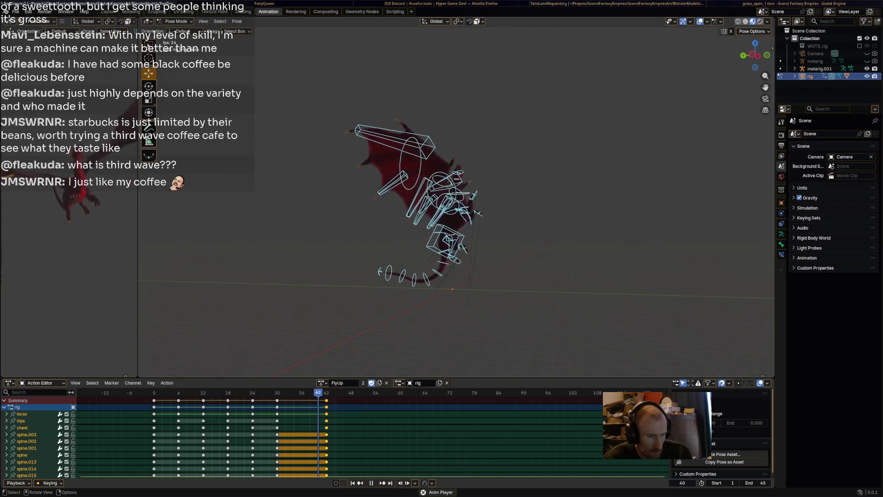
{"action": "key", "text": "space"}
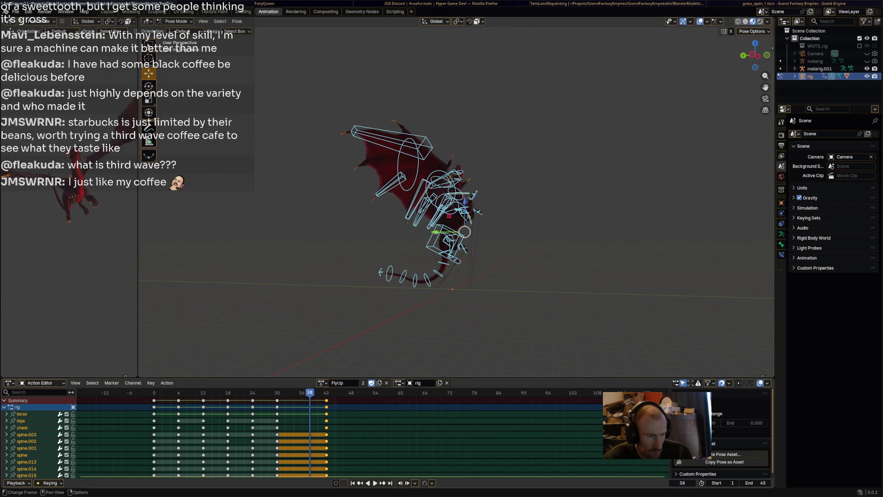
{"action": "key", "text": "g"}
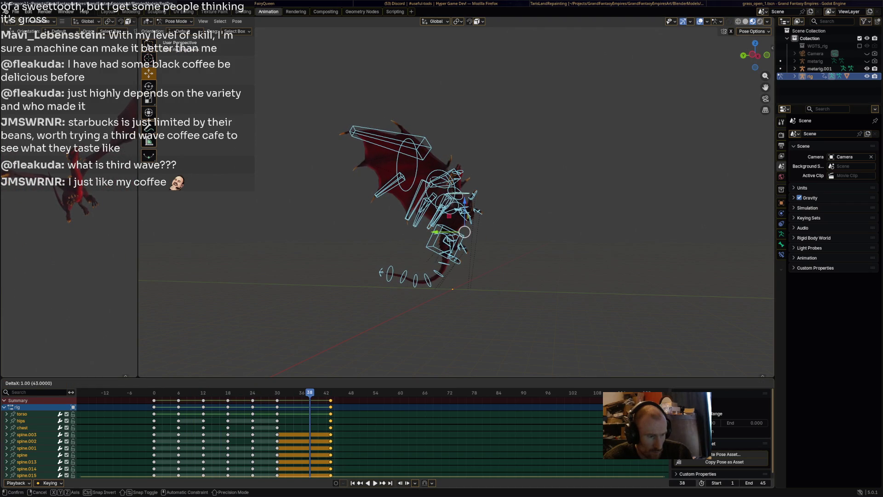
Step: Move the end keys to frame 44, then to 45, and switch to the RedDragon reference file
{"action": "key", "text": "Return"}
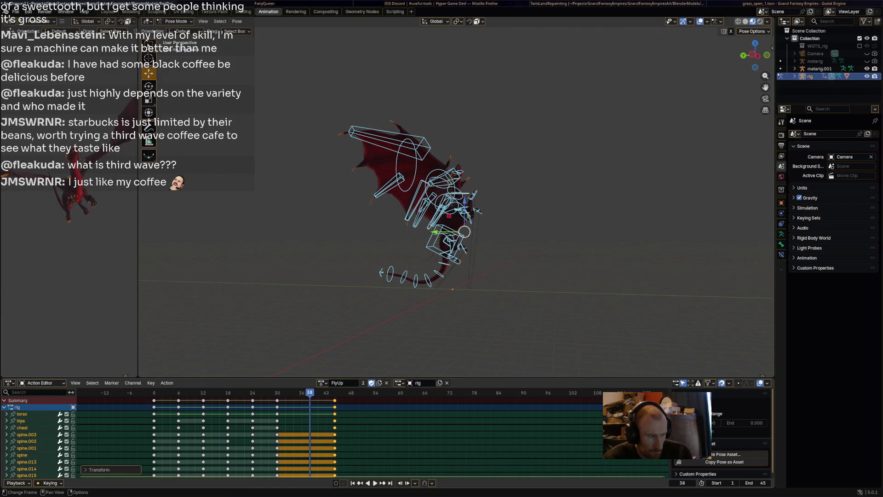
{"action": "key", "text": "g"}
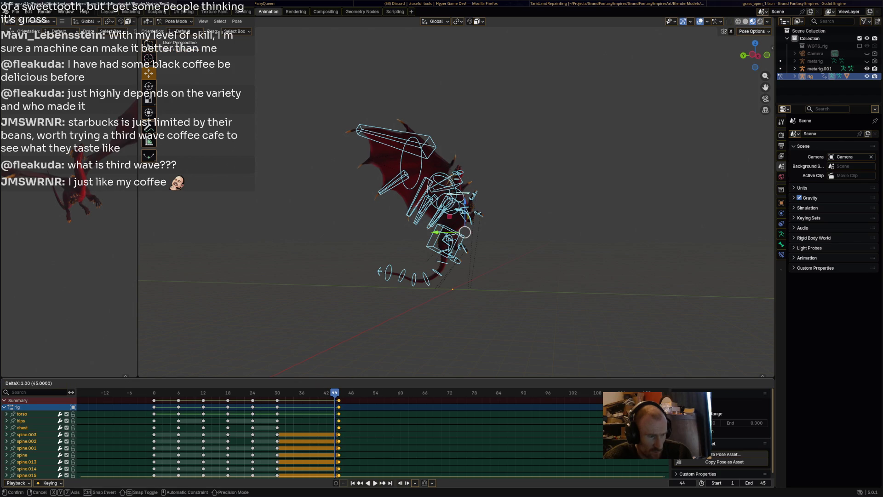
{"action": "key", "text": "Return"}
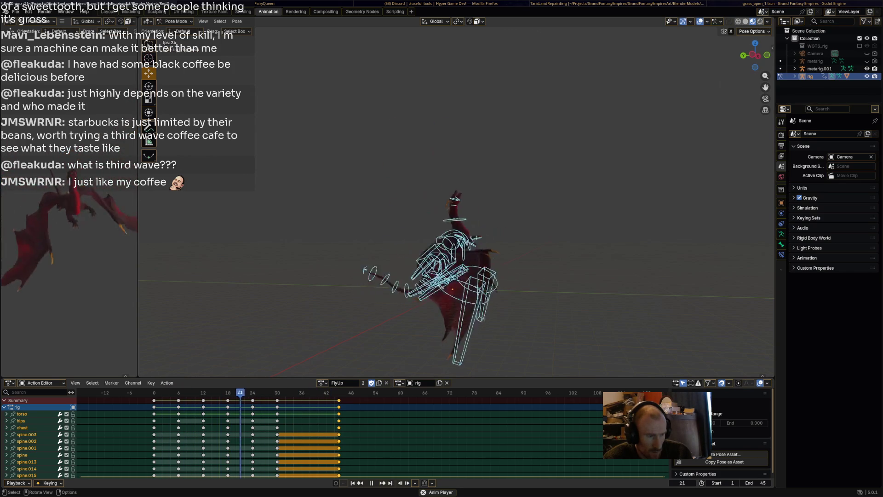
{"action": "key", "text": "alt+Tab"}
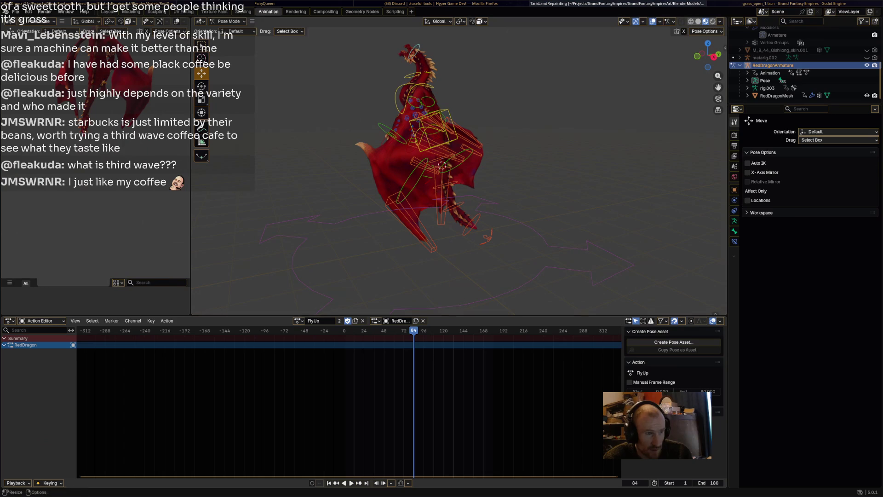
Step: Scrub the reference FlyUp to frame 12 and play it, viewed from the dragon's front
{"action": "left_click_drag", "start_coordinate": [414, 330], "coordinate": [344, 330]}
{"action": "key", "text": "a"}
{"action": "key", "text": "space"}
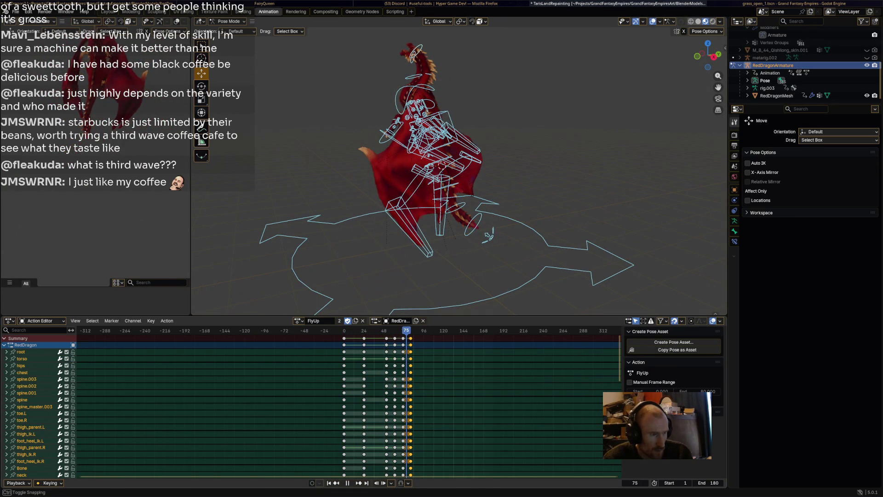
{"action": "key", "text": "space"}
{"action": "middle_click_drag", "start_coordinate": [460, 184], "coordinate": [515, 184]}
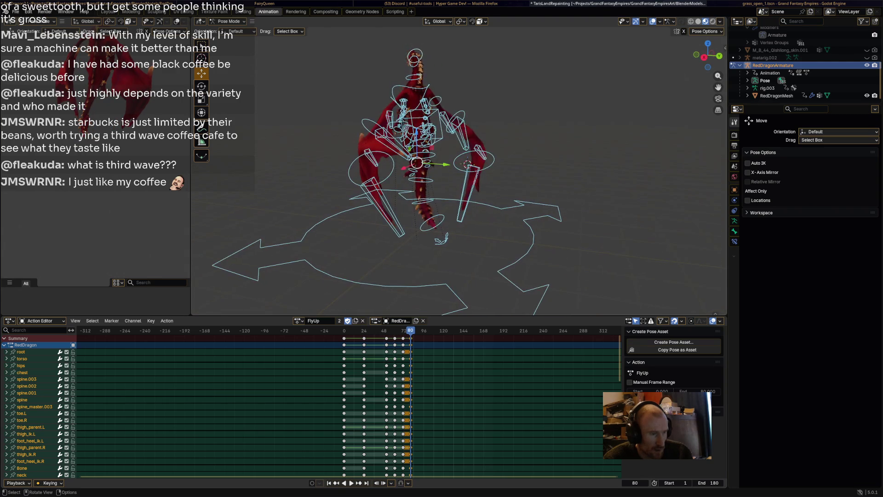
{"action": "key", "text": "space"}
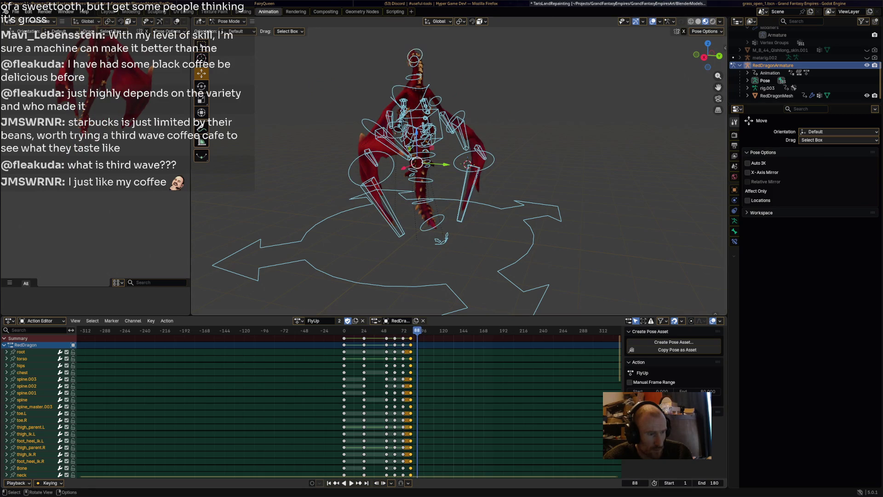
Step: Return to the Rigify dragon rig file and play its FlyUp action
{"action": "key", "text": "alt+Tab"}
{"action": "key", "text": "alt+Tab"}
{"action": "key", "text": "alt+Tab"}
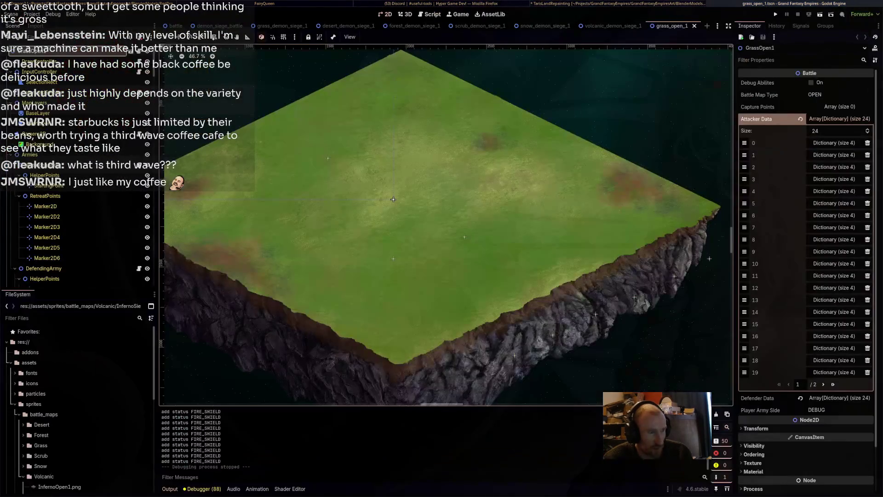
{"action": "key", "text": "alt+Tab"}
{"action": "middle_click_drag", "start_coordinate": [460, 230], "coordinate": [442, 216]}
{"action": "key", "text": "space"}
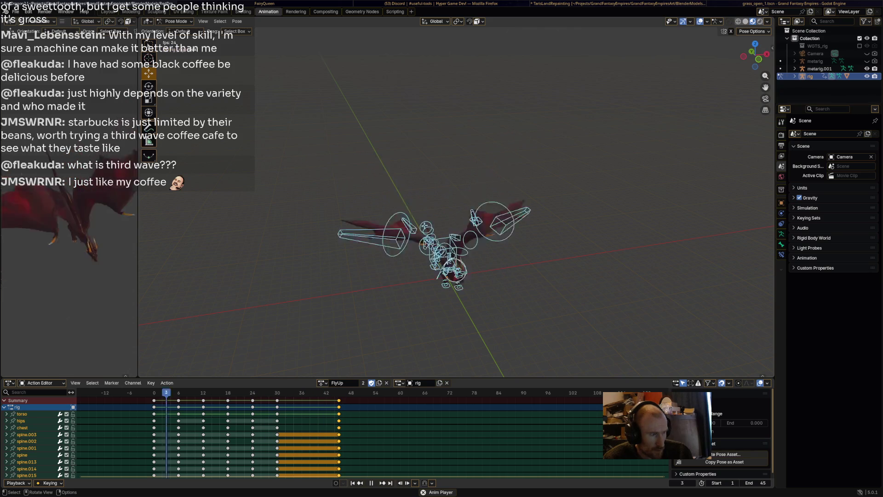
Step: Review FlyUp from a frontal view and try a left wing rotation, then undo it
{"action": "key", "text": "space"}
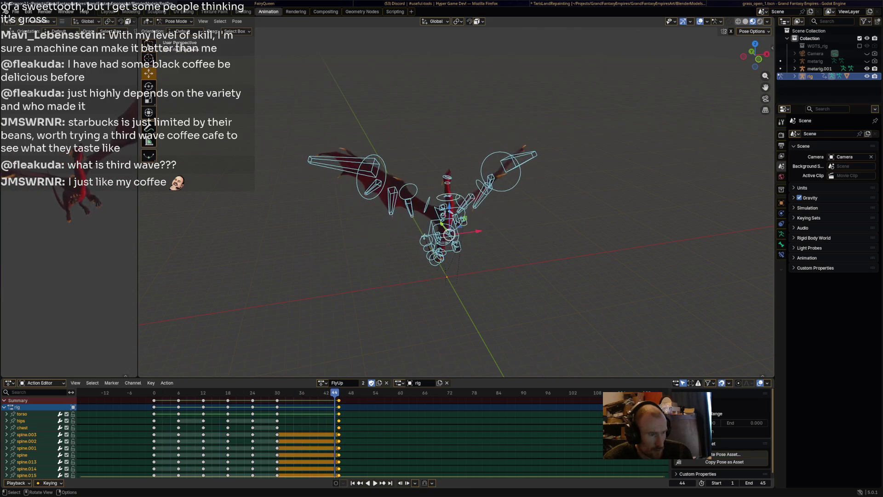
{"action": "scroll", "coordinate": [441, 207], "scroll_direction": "up", "scroll_amount": 4}
{"action": "middle_click_drag", "start_coordinate": [442, 230], "coordinate": [442, 203]}
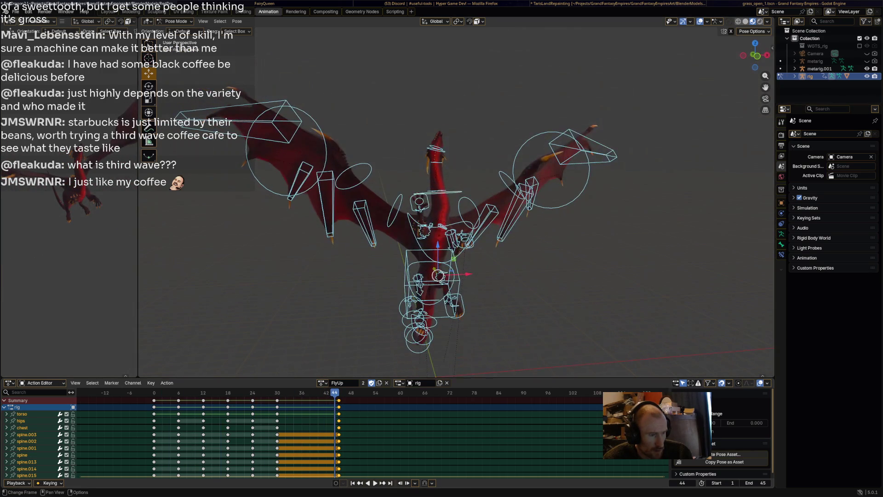
{"action": "key", "text": "space"}
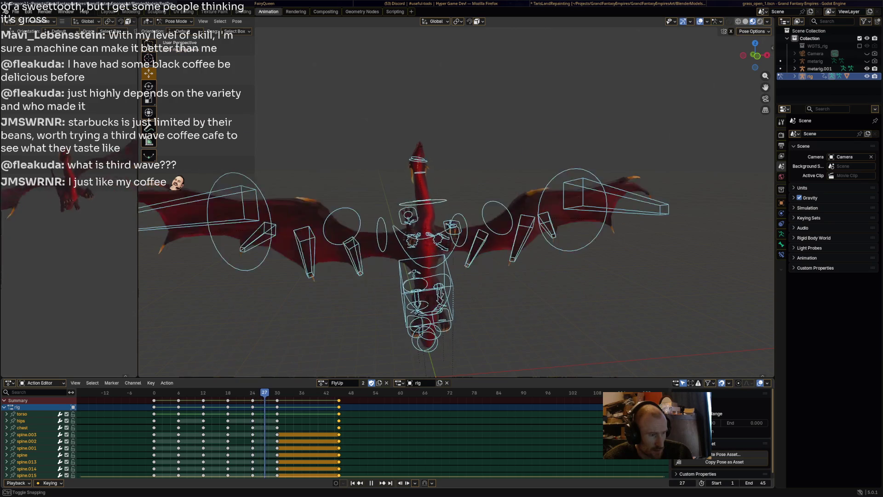
{"action": "left_click", "coordinate": [566, 152]}
{"action": "key", "text": "r"}
{"action": "left_click", "coordinate": [520, 331]}
{"action": "key", "text": "ctrl+z"}
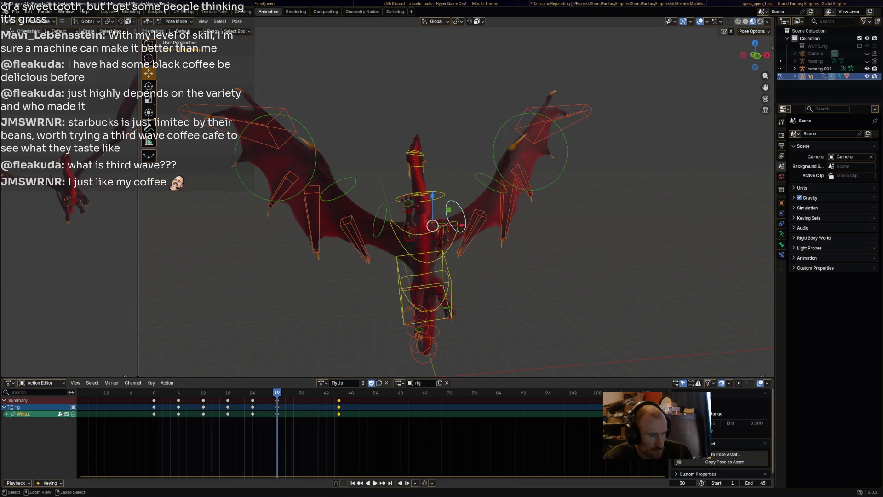
Step: Lower the left wing bones with two rotations from a level front view
{"action": "middle_click_drag", "start_coordinate": [460, 276], "coordinate": [460, 202]}
{"action": "key", "text": "r"}
{"action": "left_click", "coordinate": [477, 288]}
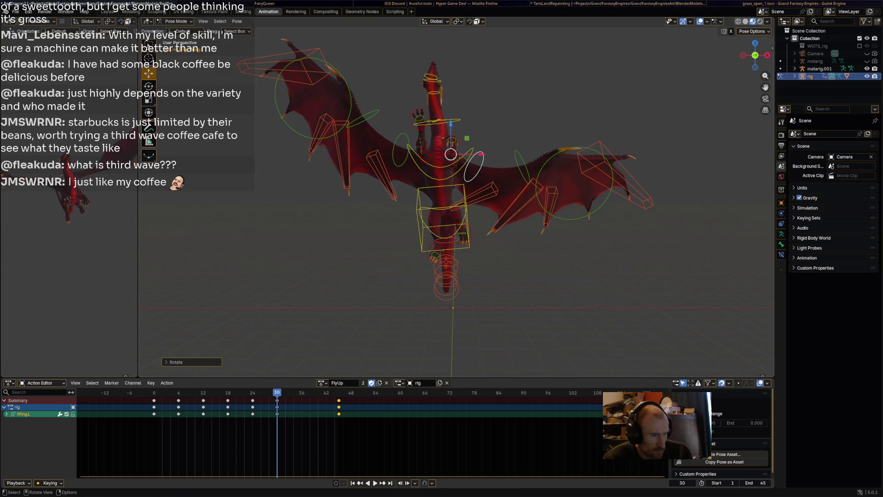
{"action": "key", "text": "r"}
{"action": "key", "text": "Return"}
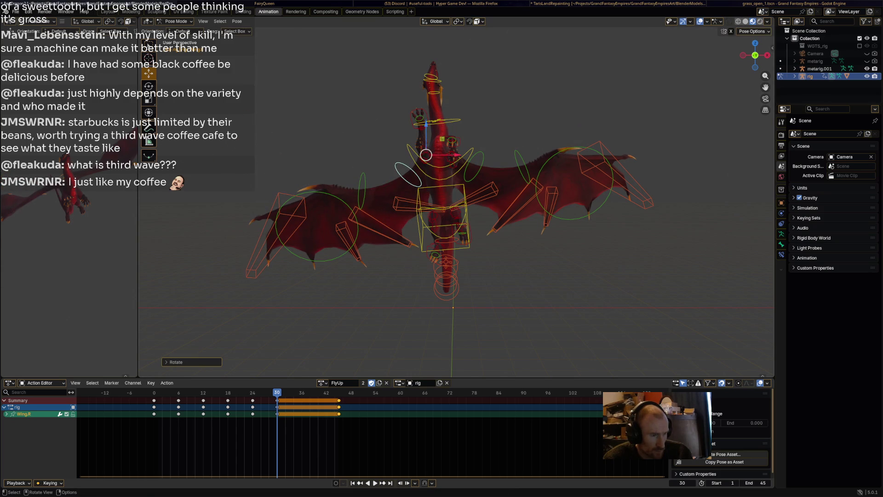
Step: Re-angle the left wing bone with two rotations from a tilted view
{"action": "left_click", "coordinate": [474, 163]}
{"action": "mouse_move", "coordinate": [474, 164]}
{"action": "middle_mouse_down"}
{"action": "mouse_move", "coordinate": [450, 198]}
{"action": "mouse_move", "coordinate": [478, 166]}
{"action": "mouse_move", "coordinate": [499, 173]}
{"action": "mouse_move", "coordinate": [455, 156]}
{"action": "mouse_move", "coordinate": [490, 171]}
{"action": "middle_mouse_up"}
{"action": "key", "text": "r"}
{"action": "left_click", "coordinate": [507, 174]}
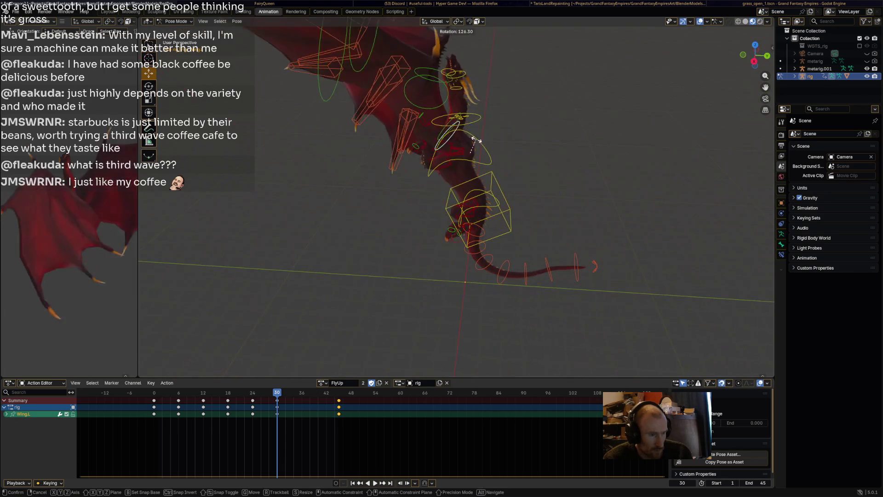
{"action": "key", "text": "r"}
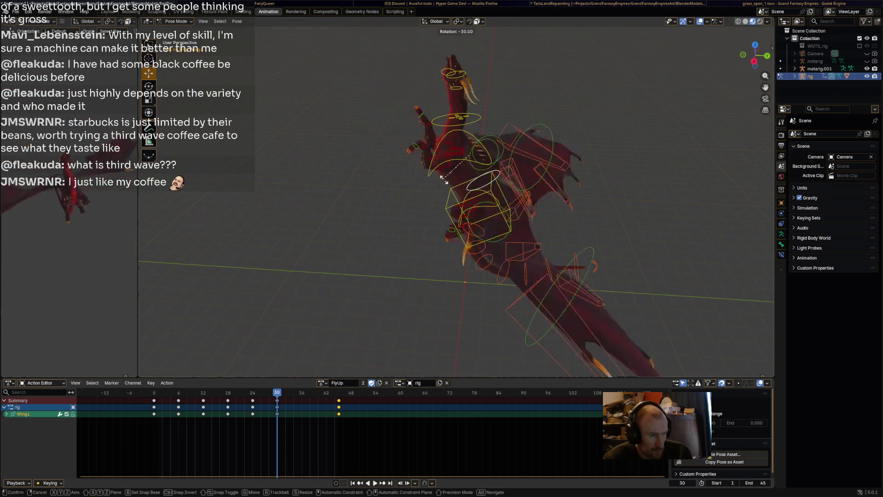
{"action": "middle_click_drag", "start_coordinate": [444, 184], "coordinate": [474, 170]}
{"action": "left_click", "coordinate": [453, 179]}
Step: Rotate two more wing bones from front and top-down views
{"action": "mouse_move", "coordinate": [476, 209]}
{"action": "middle_mouse_down"}
{"action": "mouse_move", "coordinate": [498, 194]}
{"action": "mouse_move", "coordinate": [467, 184]}
{"action": "middle_mouse_up"}
{"action": "key", "text": "r"}
{"action": "left_click", "coordinate": [545, 179]}
{"action": "mouse_move", "coordinate": [544, 179]}
{"action": "middle_mouse_down"}
{"action": "mouse_move", "coordinate": [511, 149]}
{"action": "mouse_move", "coordinate": [514, 230]}
{"action": "mouse_move", "coordinate": [437, 198]}
{"action": "mouse_move", "coordinate": [377, 203]}
{"action": "middle_mouse_up"}
{"action": "key", "text": "r"}
{"action": "left_click", "coordinate": [497, 225]}
Step: Rotate the upper left wing feather bone to a new angle
{"action": "left_click", "coordinate": [331, 126]}
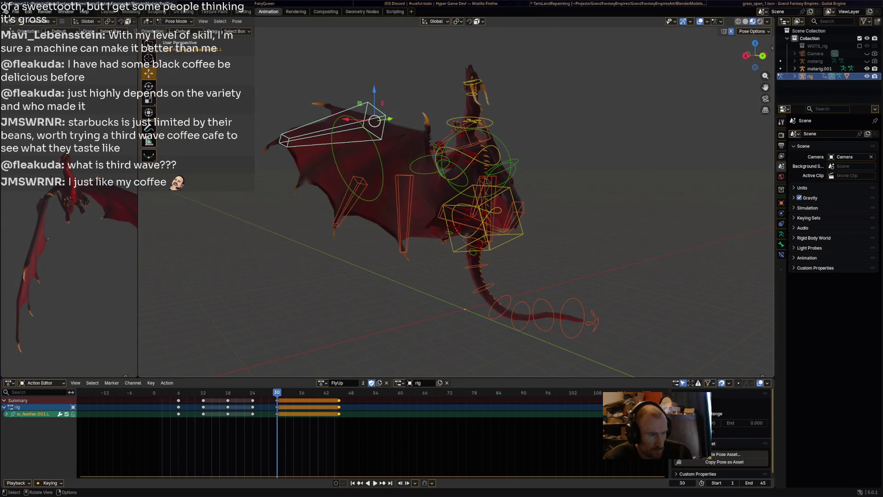
{"action": "key", "text": "r"}
{"action": "left_click", "coordinate": [331, 127]}
{"action": "middle_click_drag", "start_coordinate": [332, 127], "coordinate": [414, 138]}
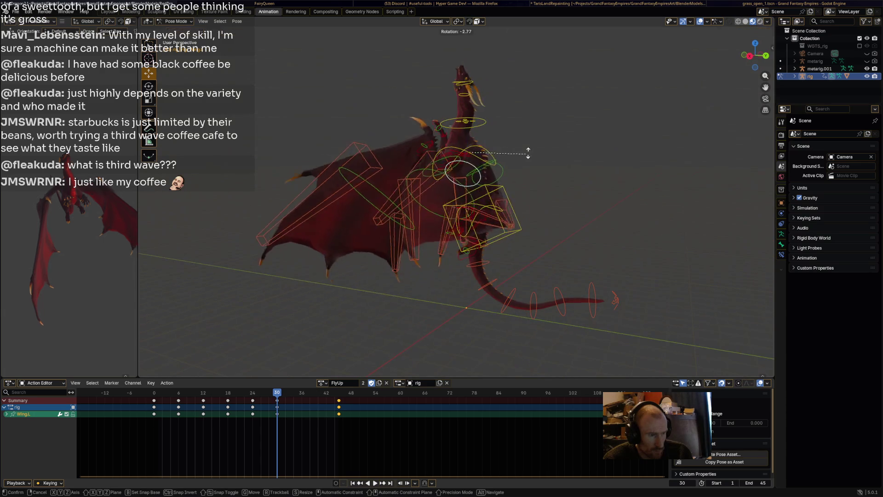
{"action": "key", "text": "r"}
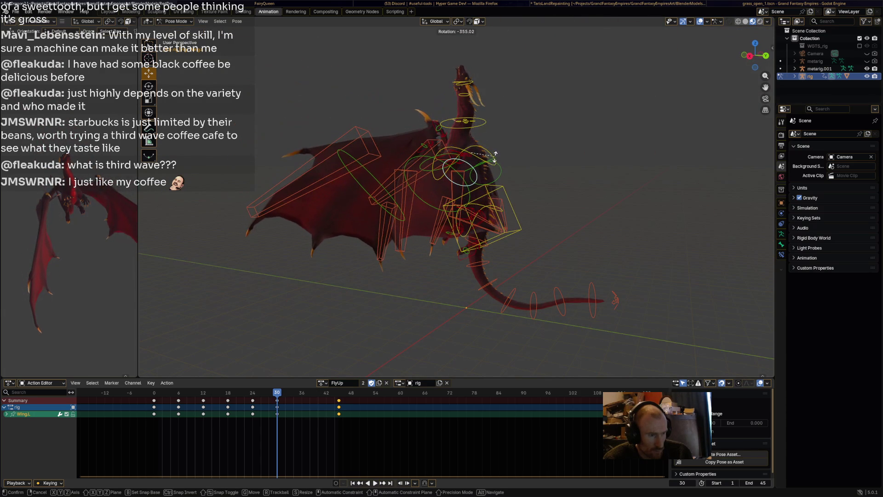
{"action": "left_click", "coordinate": [494, 174]}
Step: Rotate another left wing bone, then select all bones and play FlyUp to review
{"action": "left_click", "coordinate": [451, 158]}
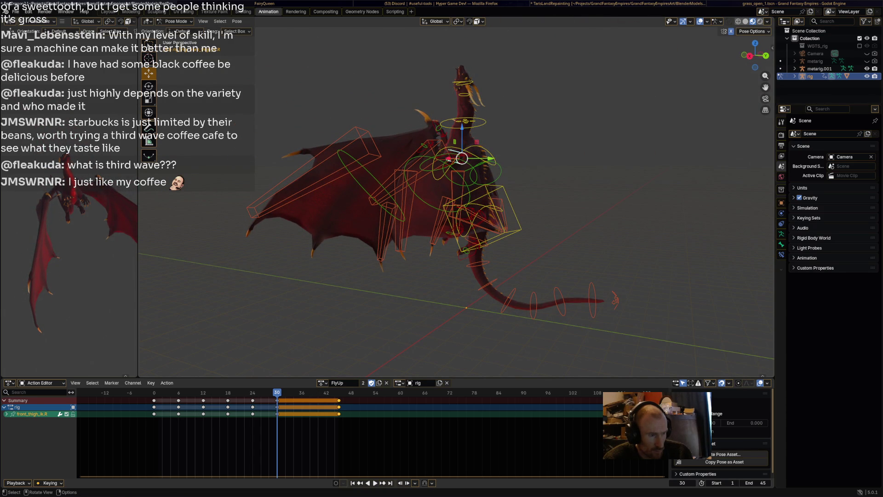
{"action": "key", "text": "r"}
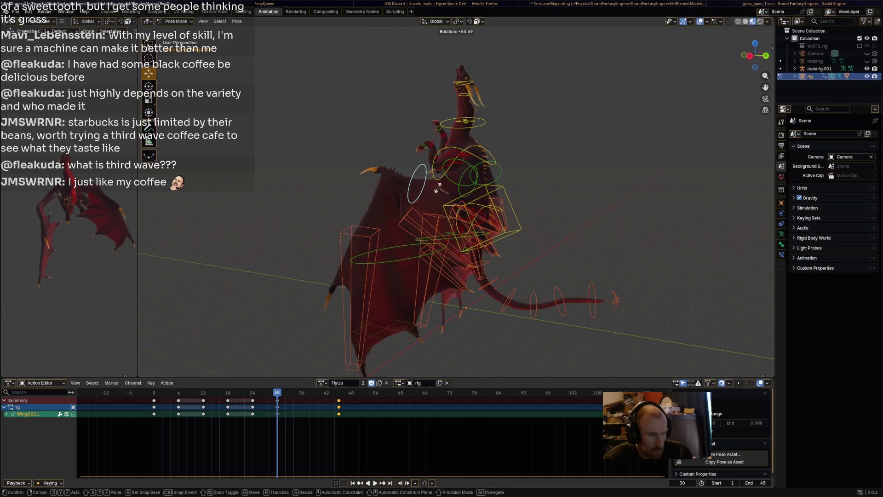
{"action": "left_click", "coordinate": [438, 185]}
{"action": "mouse_move", "coordinate": [438, 186]}
{"action": "middle_mouse_down"}
{"action": "mouse_move", "coordinate": [449, 191]}
{"action": "mouse_move", "coordinate": [418, 186]}
{"action": "middle_mouse_up"}
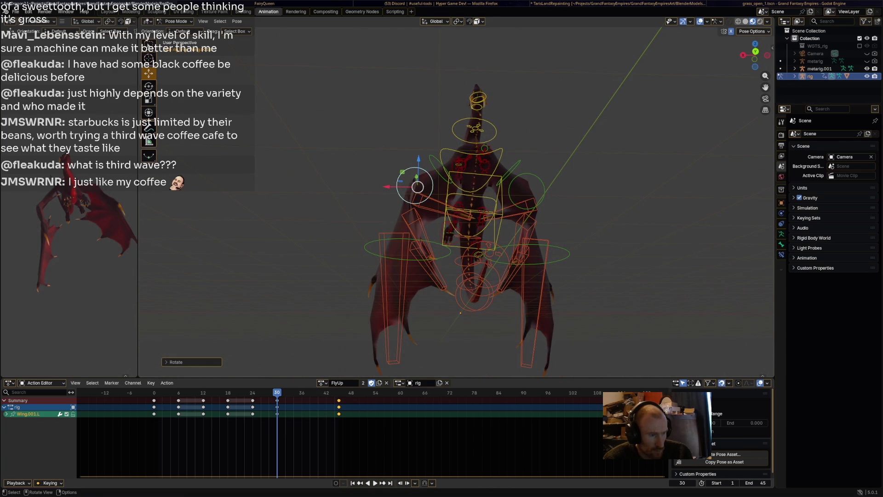
{"action": "key", "text": "a"}
{"action": "key", "text": "space"}
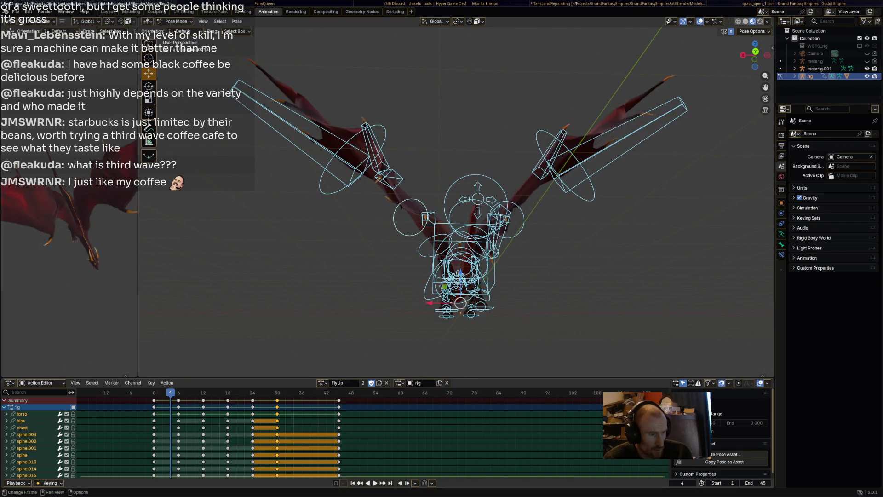
Step: Select the left wing bones, including Wing.001.L and Wing.002.L, without the chest bone
{"action": "key", "text": "space"}
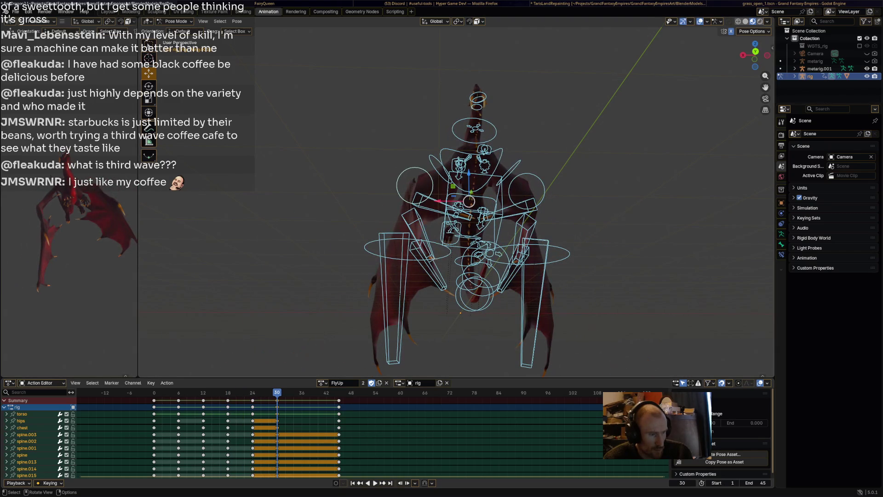
{"action": "left_click", "coordinate": [421, 237]}
{"action": "left_click", "coordinate": [397, 187], "text": "shift"}
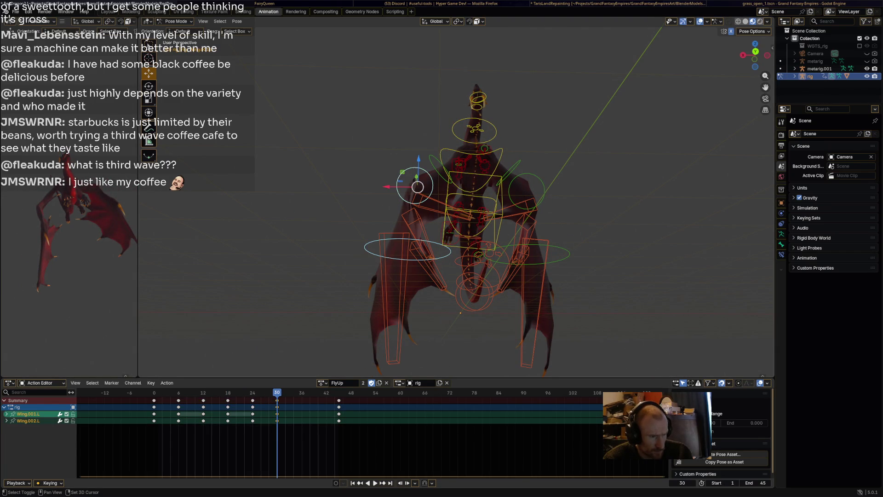
{"action": "left_click", "coordinate": [460, 161], "text": "shift"}
{"action": "left_click", "coordinate": [468, 163], "text": "shift"}
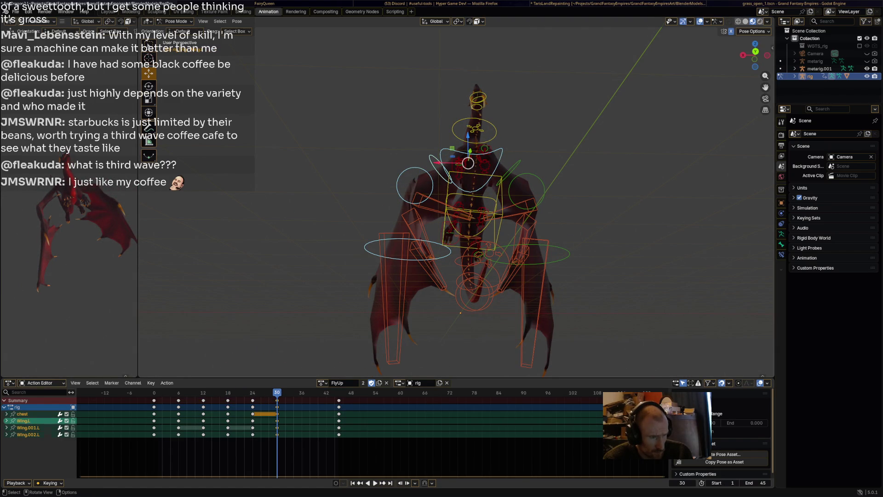
{"action": "left_click", "coordinate": [464, 157]}
{"action": "left_click", "coordinate": [462, 151], "text": "shift"}
{"action": "left_click", "coordinate": [366, 249], "text": "shift"}
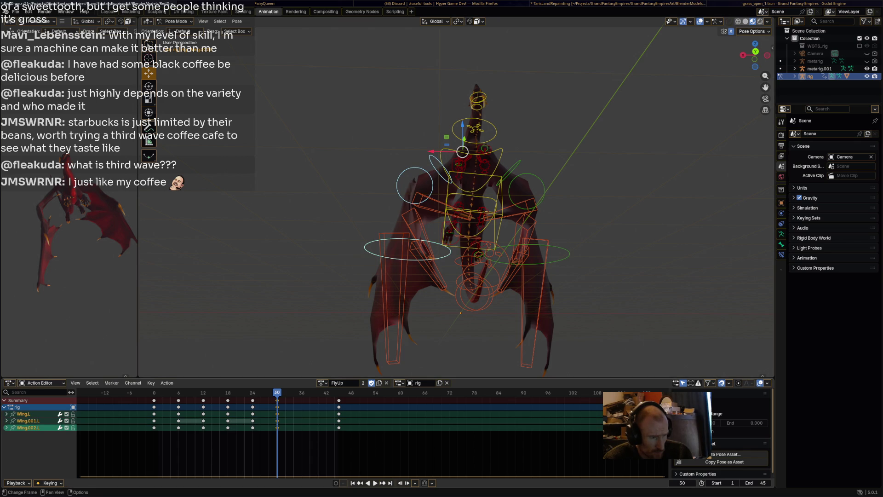
Step: Copy the selected wing keys and paste them at frame 24, then play to check
{"action": "right_click", "coordinate": [253, 400]}
{"action": "left_click", "coordinate": [253, 401]}
{"action": "key", "text": "space"}
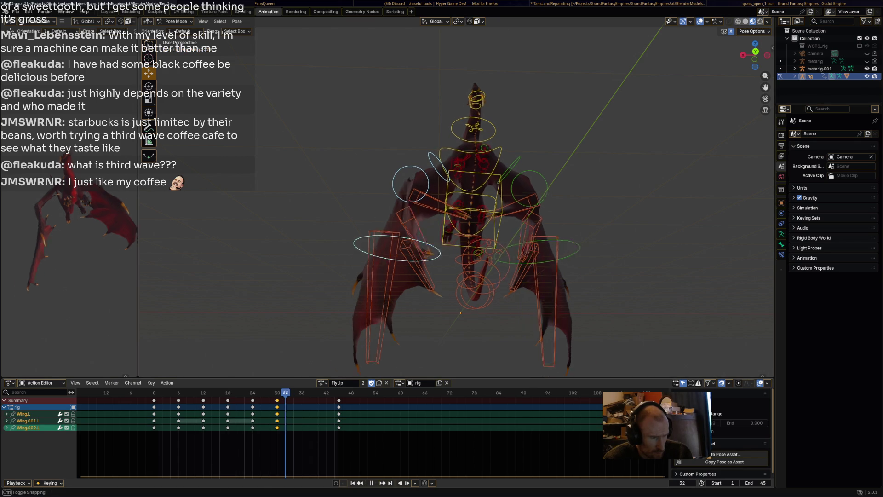
{"action": "key", "text": "Escape"}
{"action": "key", "text": "ctrl+v"}
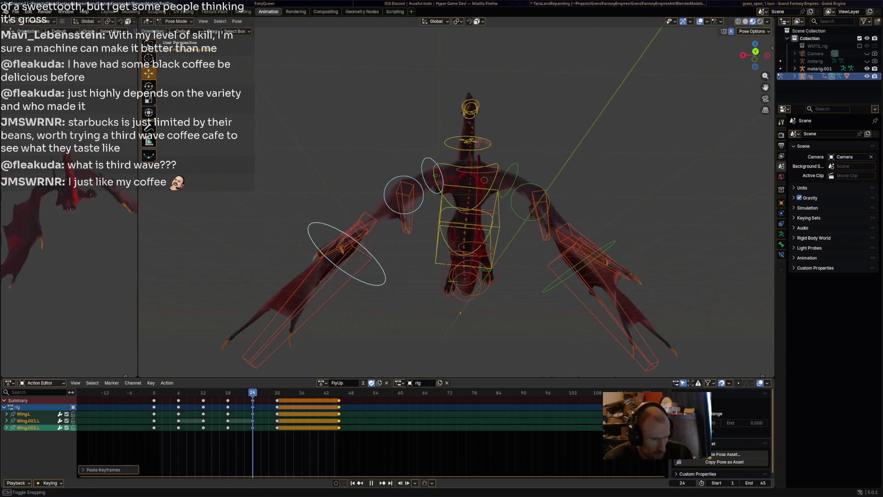
{"action": "key", "text": "space"}
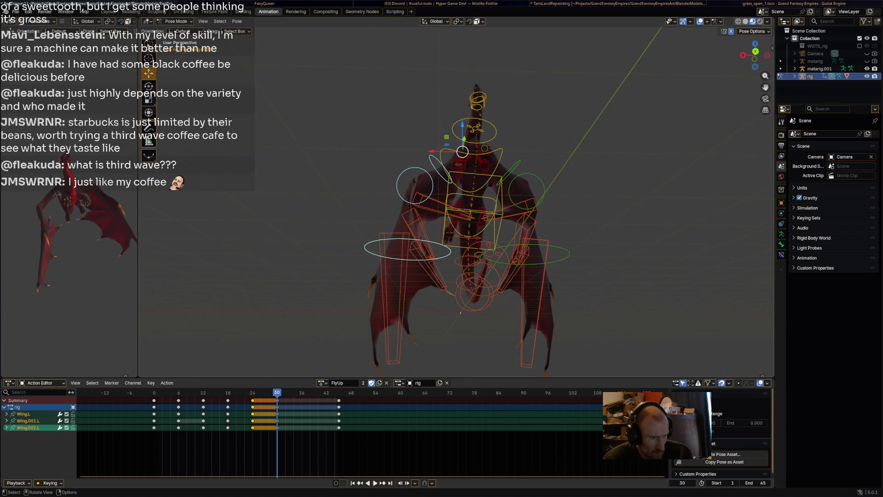
Step: Select Wing.R together with the other wing bones, including Wing.002.L
{"action": "left_click", "coordinate": [510, 172]}
{"action": "left_click", "coordinate": [570, 254], "text": "shift"}
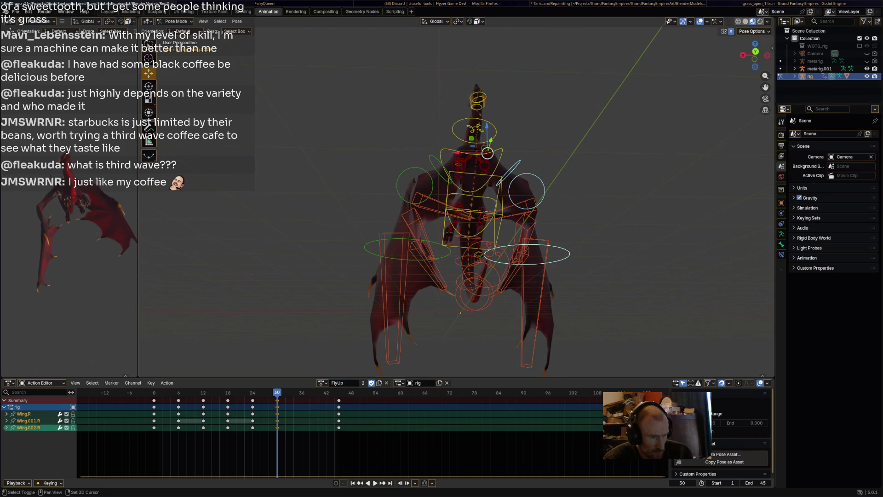
{"action": "left_click", "coordinate": [397, 186], "text": "shift"}
{"action": "left_click", "coordinate": [437, 168], "text": "shift"}
{"action": "left_click", "coordinate": [365, 249], "text": "shift"}
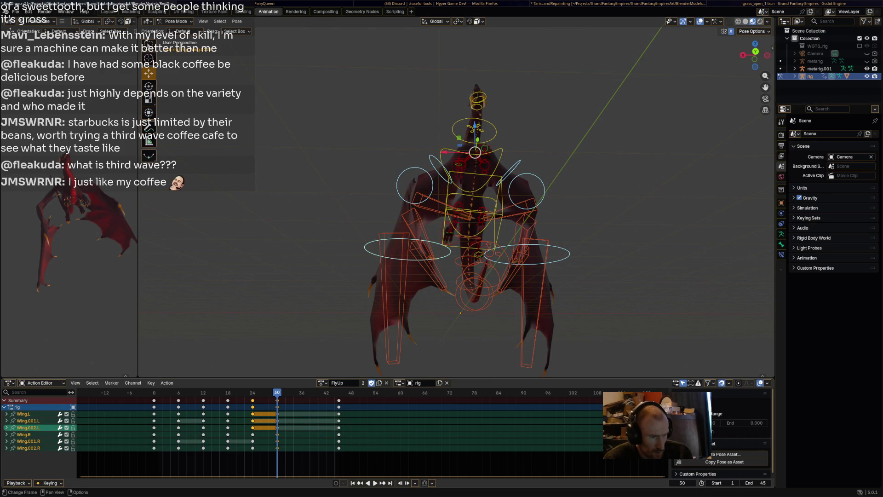
Step: Copy the later wing keys up to frame 42 and paste them at the action's end
{"action": "right_click", "coordinate": [253, 397]}
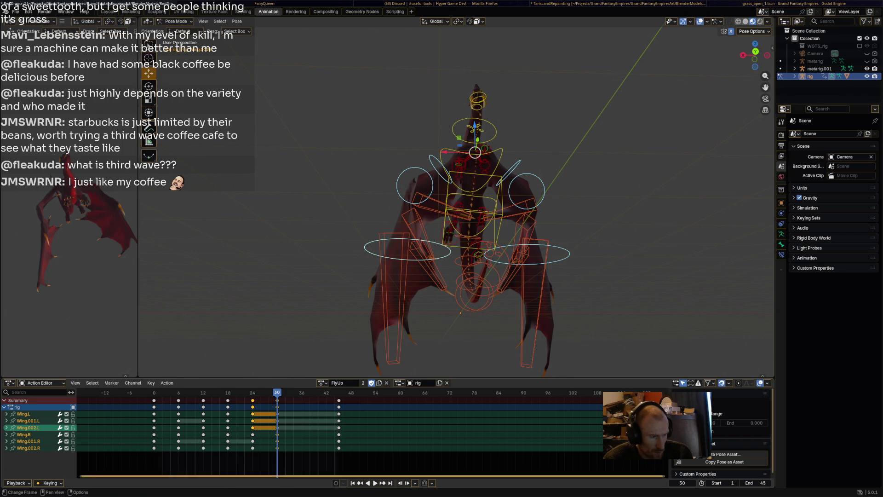
{"action": "left_click_drag", "start_coordinate": [270, 402], "coordinate": [338, 469]}
{"action": "right_click", "coordinate": [253, 397]}
{"action": "left_click", "coordinate": [239, 397]}
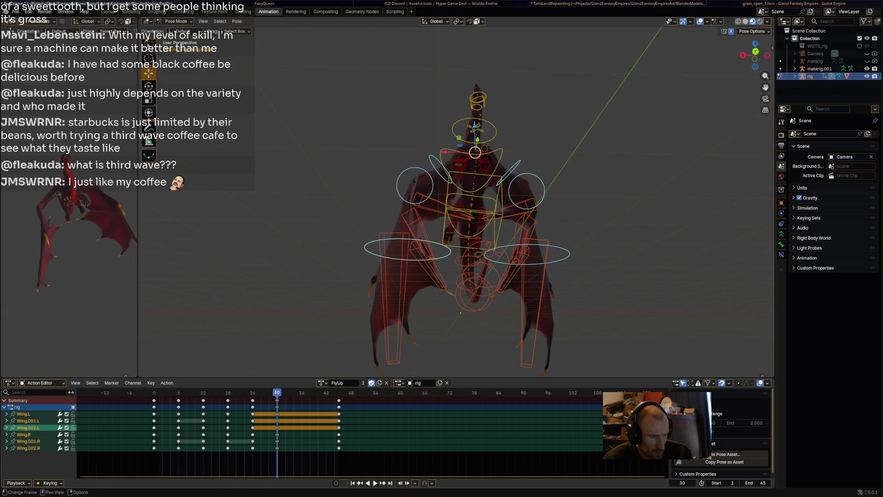
{"action": "key", "text": "alt+a"}
{"action": "key", "text": "space"}
{"action": "key", "text": "space"}
{"action": "key", "text": "ctrl+v"}
{"action": "key", "text": "shift+Right"}
{"action": "key", "text": "space"}
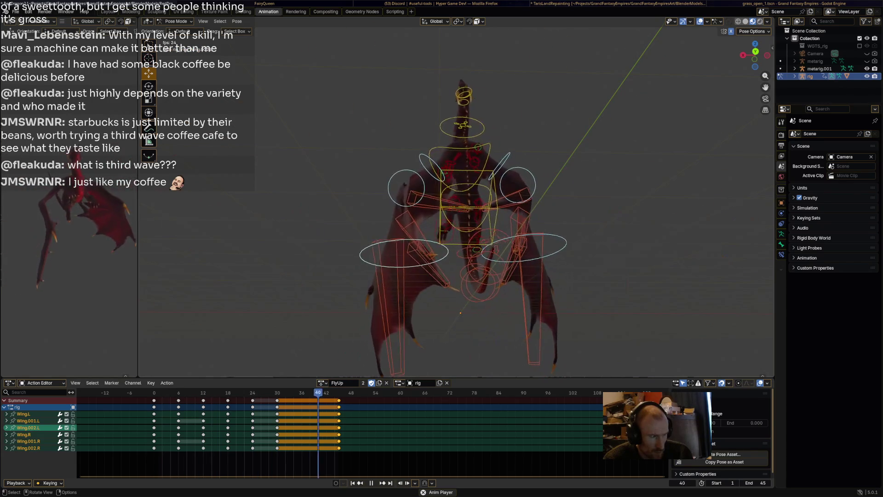
Step: Box-select the frame 24 wing keys and play to review the timing
{"action": "mouse_move", "coordinate": [460, 207]}
{"action": "middle_mouse_down"}
{"action": "mouse_move", "coordinate": [515, 147]}
{"action": "mouse_move", "coordinate": [479, 198]}
{"action": "middle_mouse_up"}
{"action": "key", "text": "space"}
{"action": "key", "text": "b"}
{"action": "mouse_move", "coordinate": [266, 455]}
{"action": "left_mouse_down"}
{"action": "mouse_move", "coordinate": [247, 397]}
{"action": "mouse_move", "coordinate": [318, 408]}
{"action": "left_mouse_up"}
{"action": "key", "text": "space"}
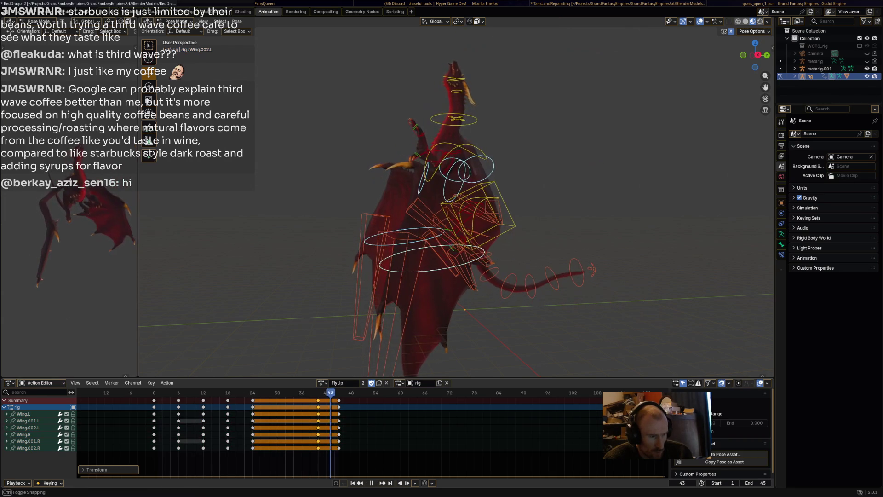
{"action": "key", "text": "space"}
Step: Move the keys later, duplicate them 9 frames on, and drag the frame 12 keys to about 23
{"action": "key", "text": "g"}
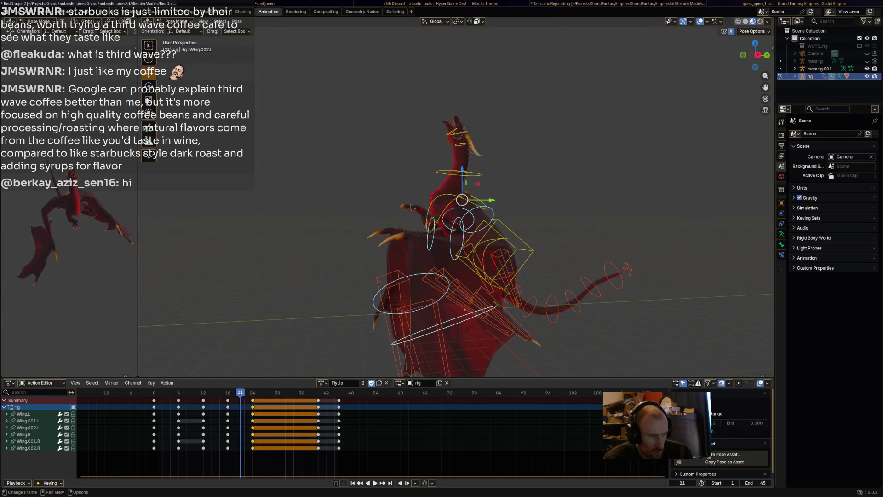
{"action": "key", "text": "Return"}
{"action": "key", "text": "space"}
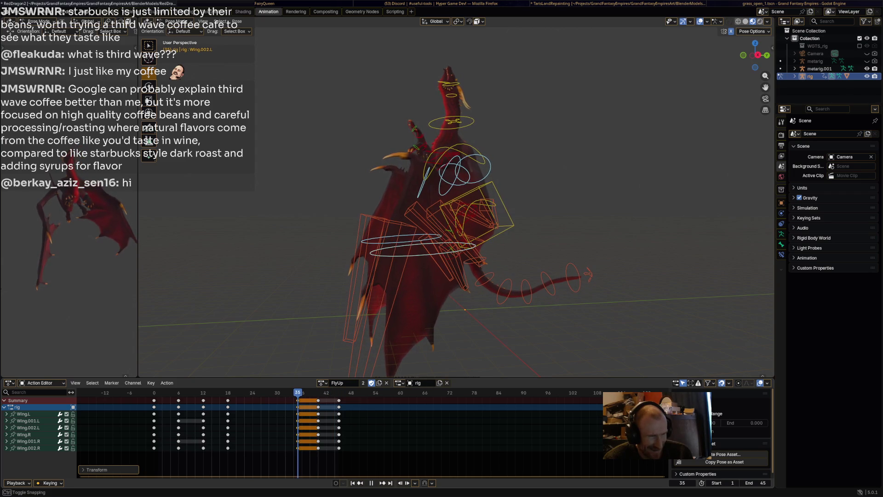
{"action": "key", "text": "space"}
{"action": "key", "text": "shift+d"}
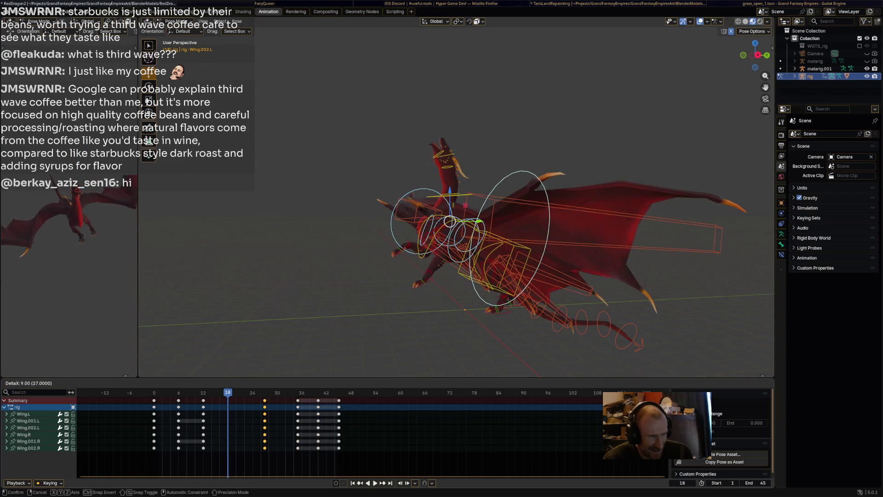
{"action": "key", "text": "Return"}
{"action": "mouse_move", "coordinate": [202, 400]}
{"action": "left_mouse_down"}
{"action": "mouse_move", "coordinate": [249, 400]}
{"action": "mouse_move", "coordinate": [187, 400]}
{"action": "mouse_move", "coordinate": [195, 400]}
{"action": "left_mouse_up"}
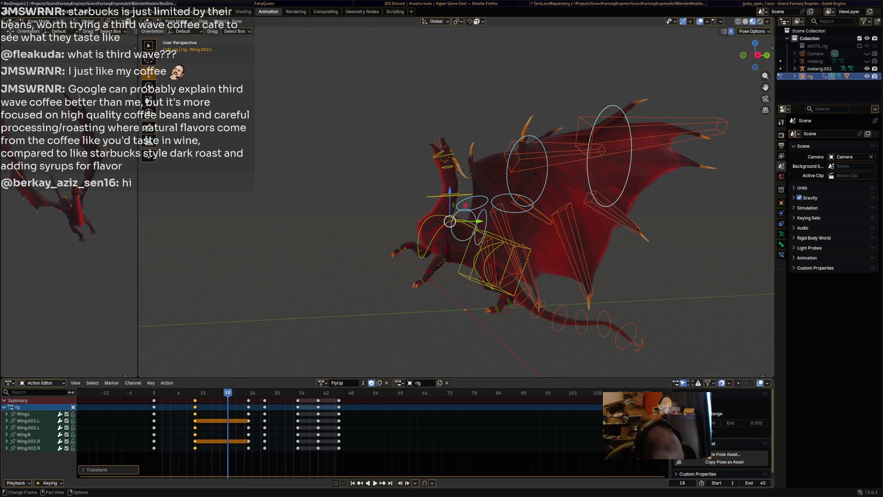
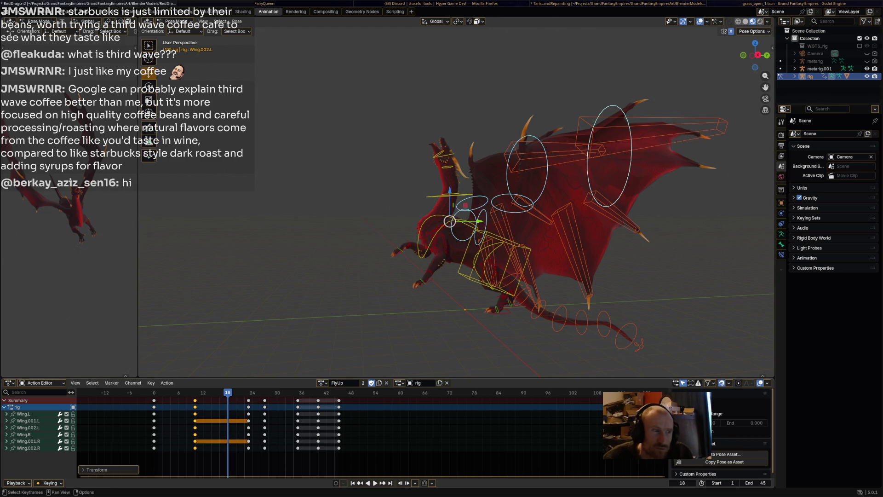
Step: Preview FlyUp from the start and stop on frame 40 with a close frontal view
{"action": "key", "text": "shift+Left"}
{"action": "key", "text": "space"}
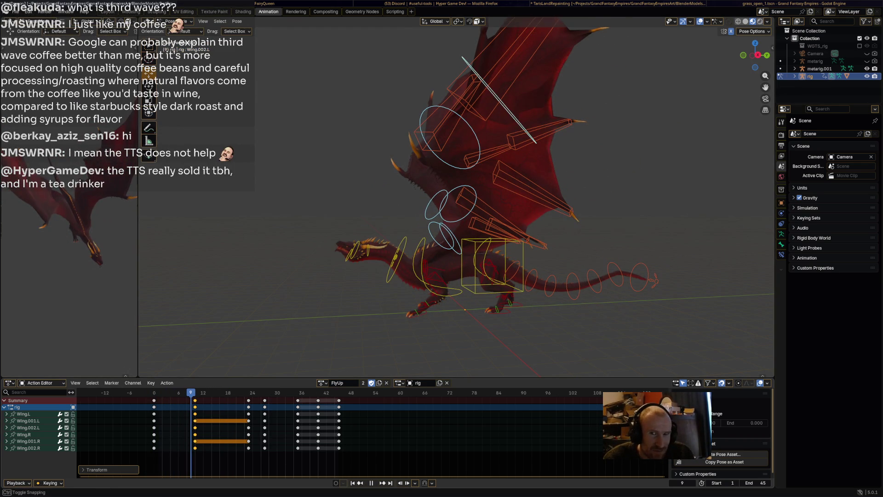
{"action": "left_click", "coordinate": [440, 237]}
{"action": "key", "text": "space"}
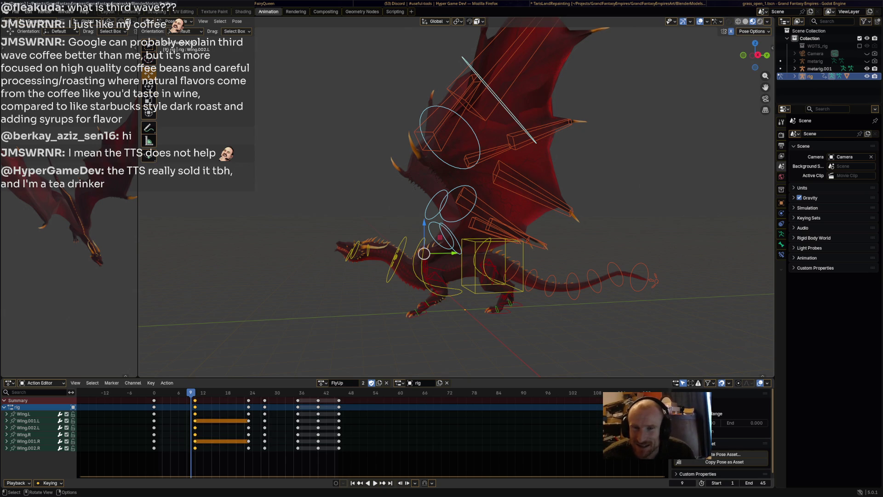
{"action": "middle_click_drag", "start_coordinate": [455, 198], "coordinate": [495, 201]}
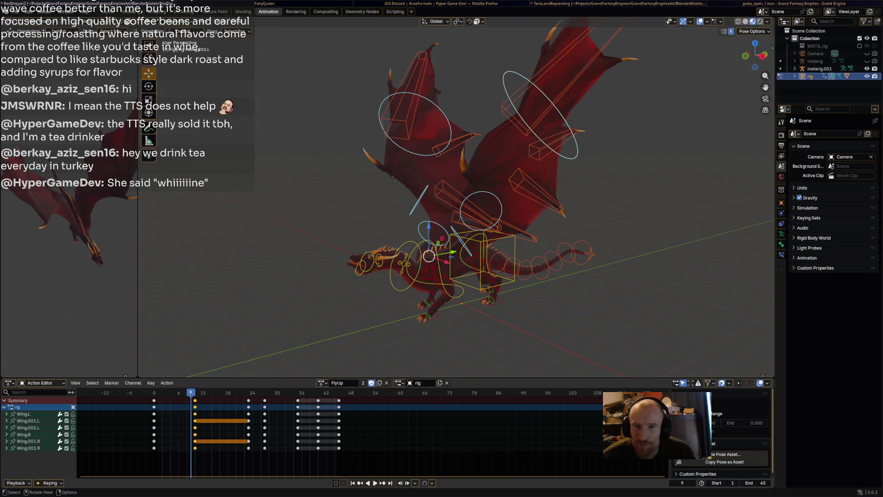
{"action": "key", "text": "space"}
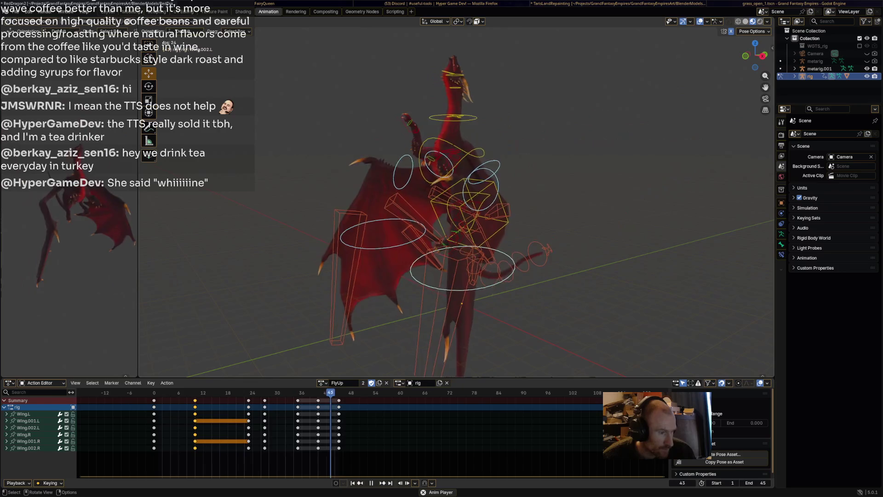
{"action": "middle_click_drag", "start_coordinate": [456, 207], "coordinate": [510, 196]}
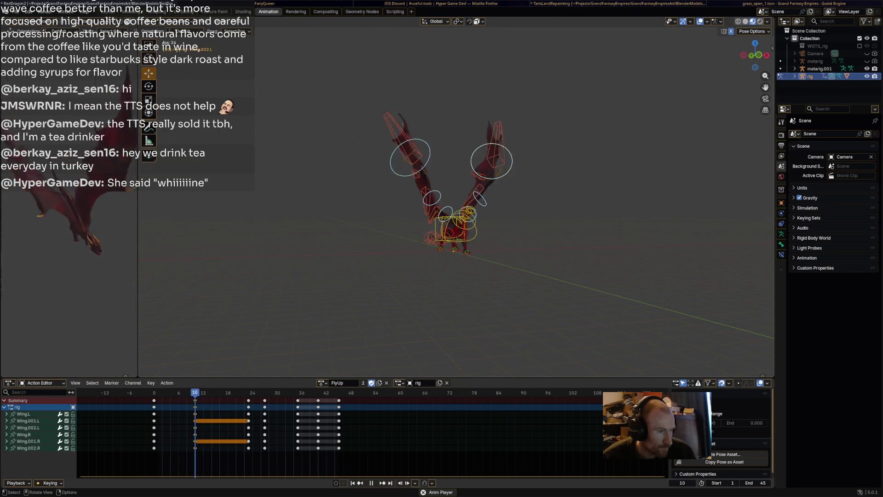
{"action": "key", "text": "space"}
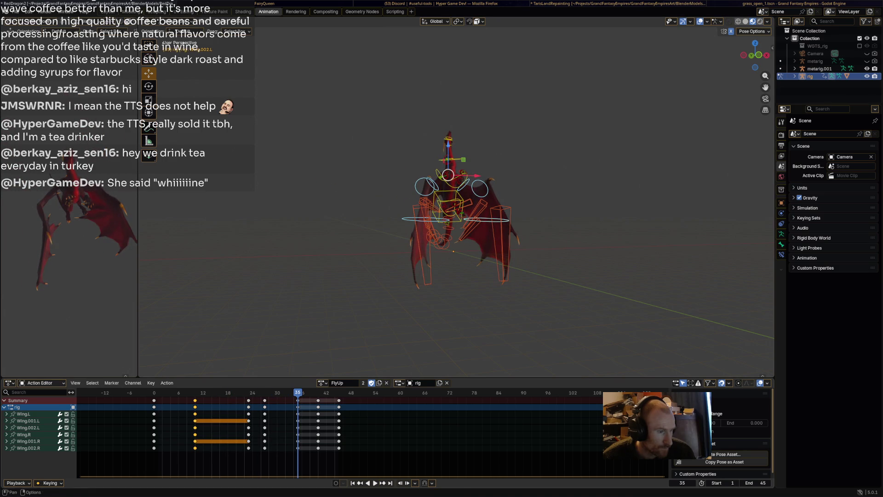
{"action": "key", "text": "space"}
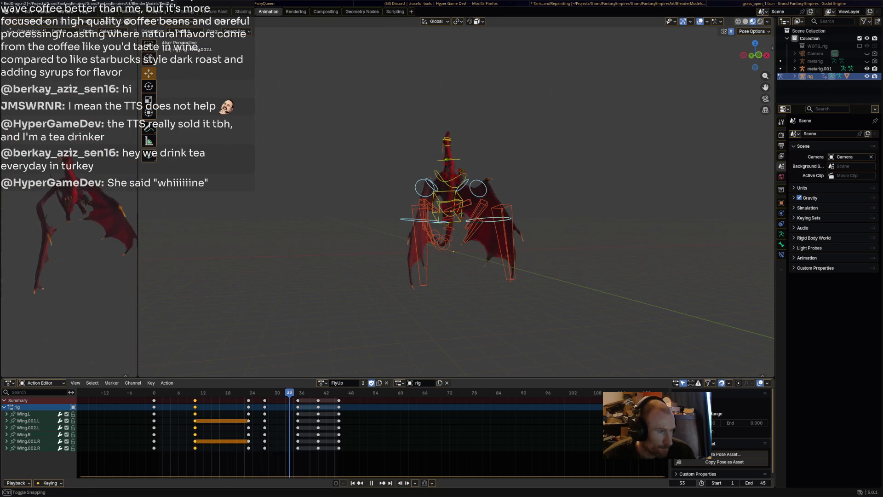
{"action": "key", "text": "Escape"}
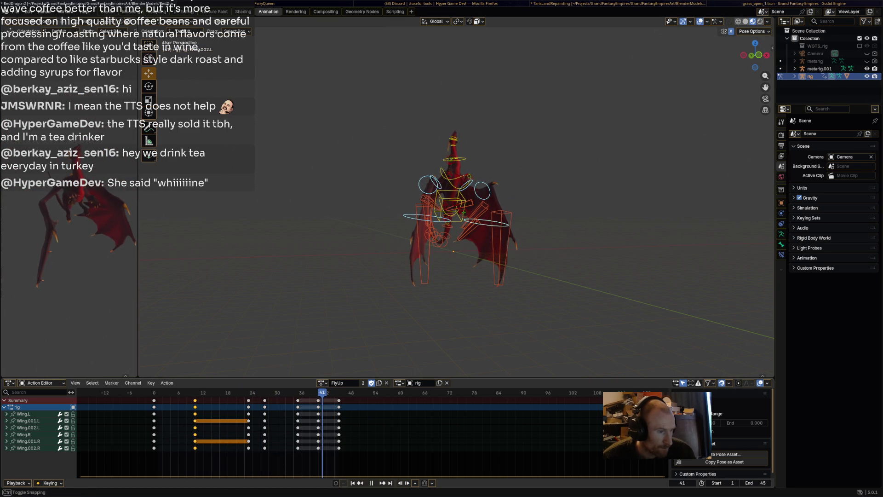
{"action": "middle_click_drag", "start_coordinate": [456, 197], "coordinate": [488, 198]}
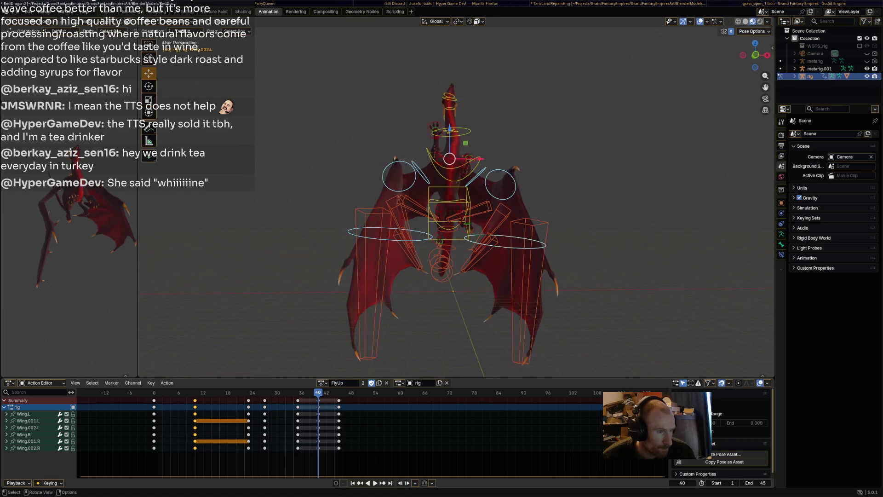
Step: Rotate Wing.L and Wing.002.L outward, then key the whole rig at frame 40
{"action": "left_click", "coordinate": [479, 174]}
{"action": "key", "text": "r"}
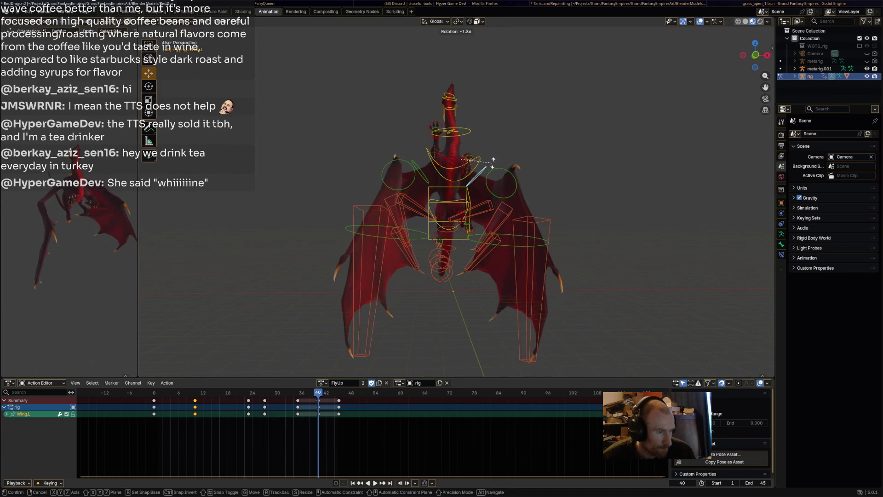
{"action": "left_click", "coordinate": [488, 193]}
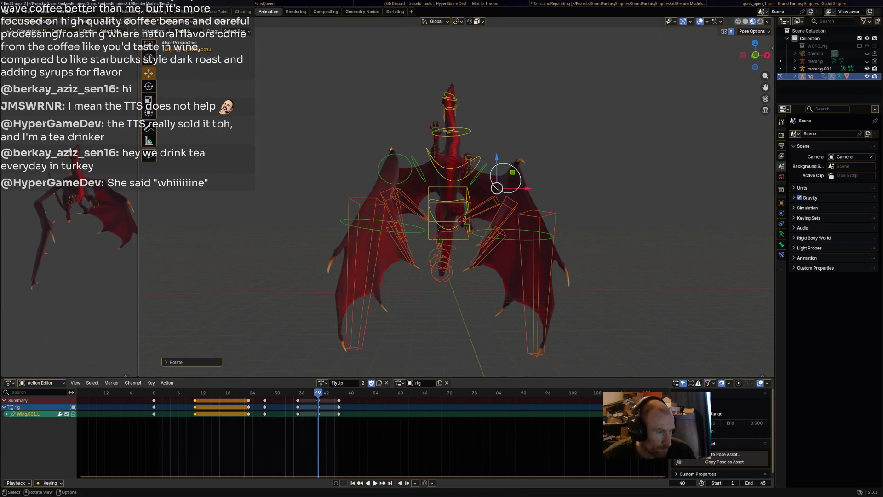
{"action": "left_click", "coordinate": [536, 258]}
{"action": "left_click", "coordinate": [546, 235]}
{"action": "key", "text": "r"}
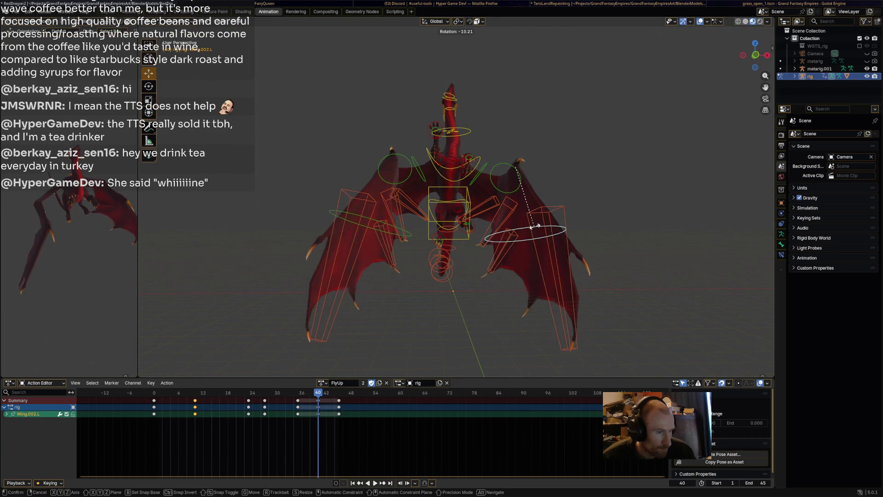
{"action": "left_click", "coordinate": [545, 234]}
{"action": "mouse_move", "coordinate": [545, 234]}
{"action": "middle_mouse_down"}
{"action": "mouse_move", "coordinate": [518, 221]}
{"action": "mouse_move", "coordinate": [552, 223]}
{"action": "middle_mouse_up"}
{"action": "key", "text": "a"}
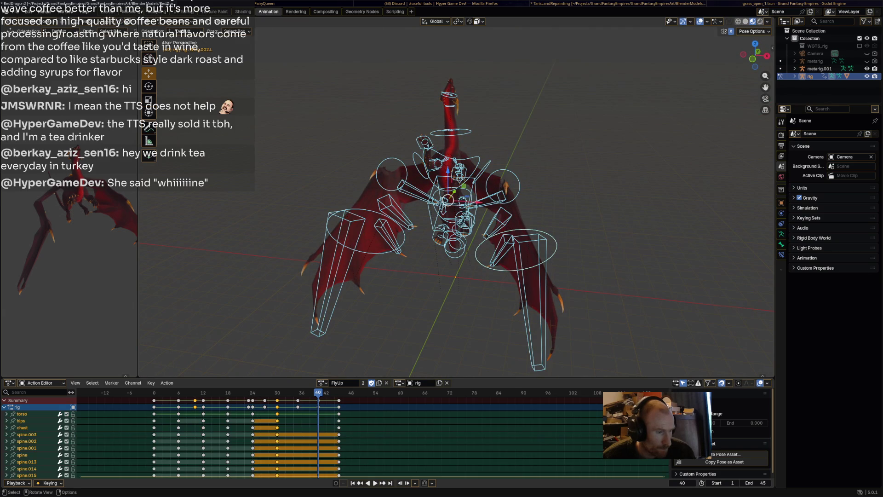
{"action": "key", "text": "i"}
Step: At frame 45, rotate Wing.001.L, Wing.002.L and Wing.L to re-pose the left wing
{"action": "key", "text": "space"}
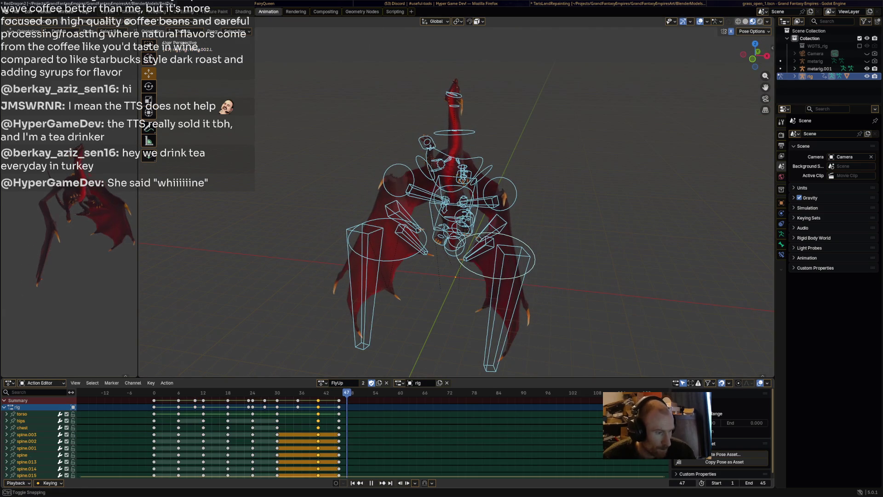
{"action": "key", "text": "space"}
{"action": "left_click", "coordinate": [517, 189]}
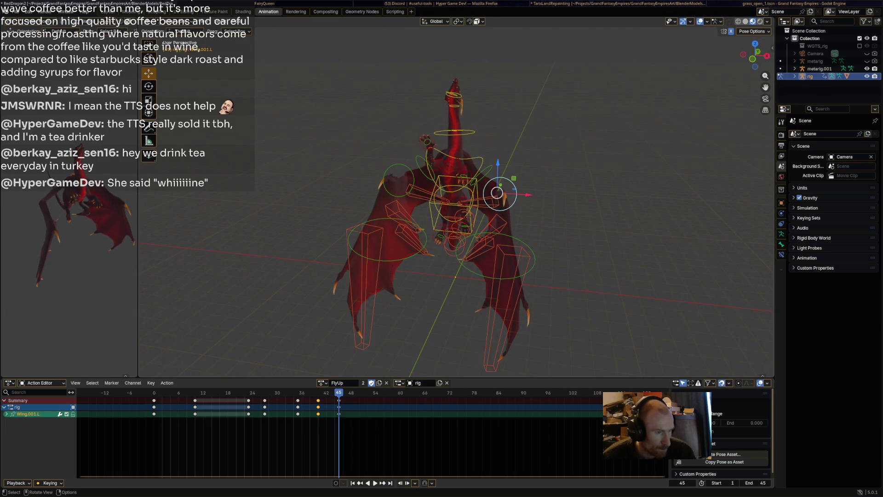
{"action": "key", "text": "r"}
{"action": "left_click", "coordinate": [497, 193]}
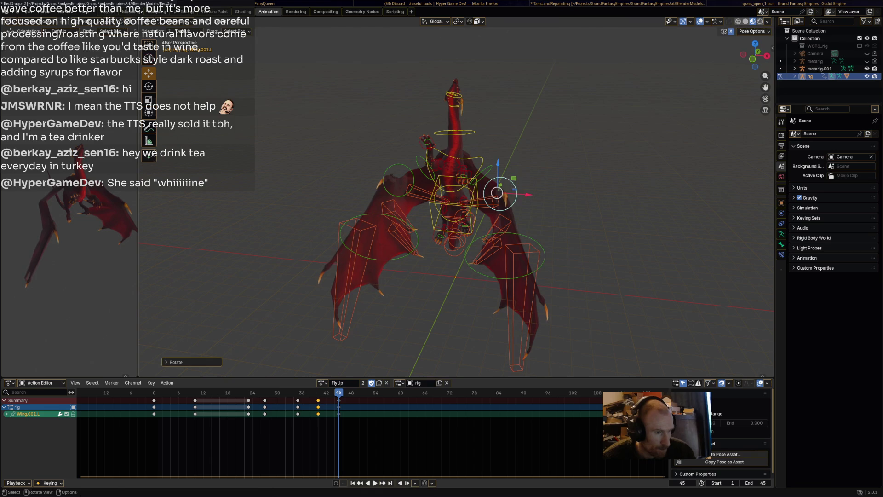
{"action": "left_click", "coordinate": [548, 233]}
{"action": "key", "text": "r"}
{"action": "left_click", "coordinate": [550, 230]}
{"action": "left_click", "coordinate": [484, 171]}
{"action": "key", "text": "r"}
{"action": "left_click", "coordinate": [465, 156]}
Step: Raise Wing.L, rotate Wing.001.L, and swing the Wing.002.L tip down
{"action": "left_click", "coordinate": [552, 233]}
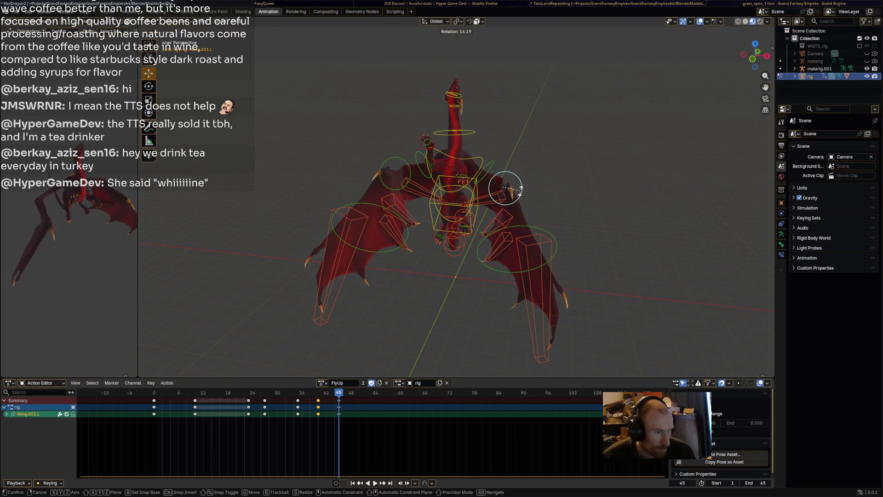
{"action": "key", "text": "r"}
{"action": "left_click", "coordinate": [556, 233]}
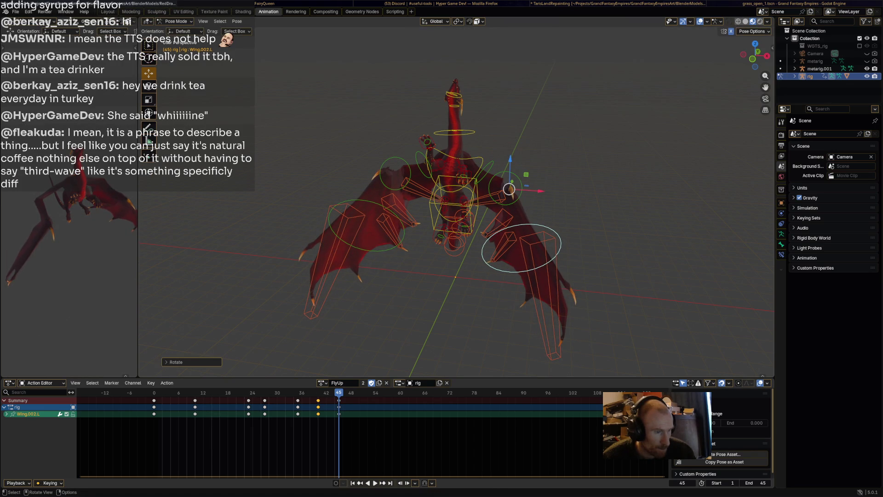
{"action": "left_click", "coordinate": [492, 181]}
{"action": "key", "text": "r"}
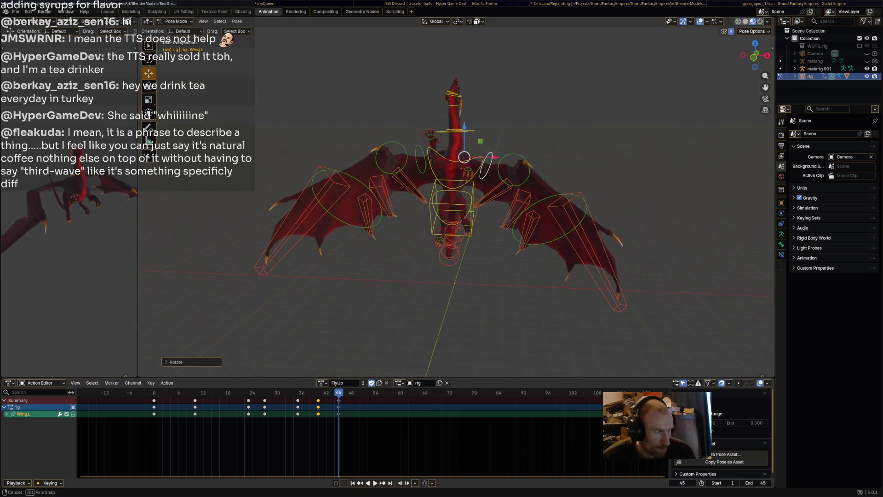
{"action": "left_click", "coordinate": [489, 165]}
{"action": "left_click", "coordinate": [518, 175]}
{"action": "key", "text": "r"}
{"action": "left_click", "coordinate": [510, 173]}
{"action": "left_click", "coordinate": [588, 186]}
{"action": "key", "text": "r"}
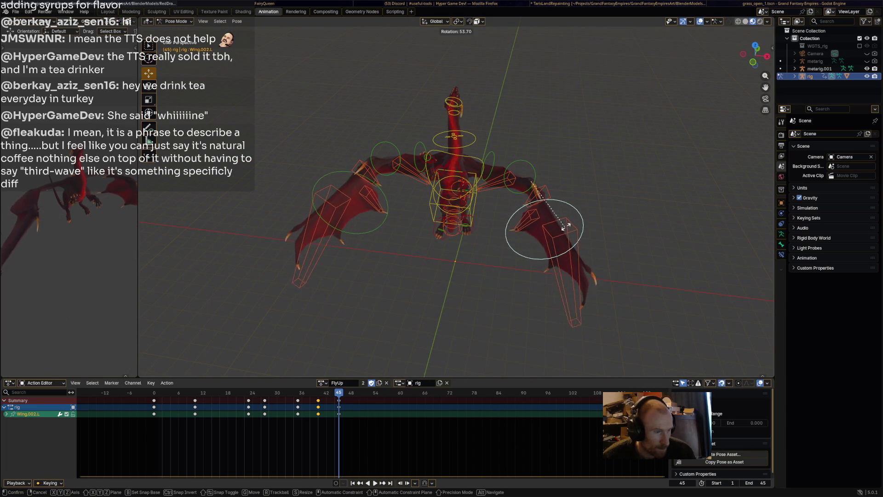
{"action": "left_click", "coordinate": [566, 225]}
Step: Adjust Wing.001.L once more and inspect the left wing from side and front views
{"action": "left_click", "coordinate": [531, 171]}
{"action": "key", "text": "r"}
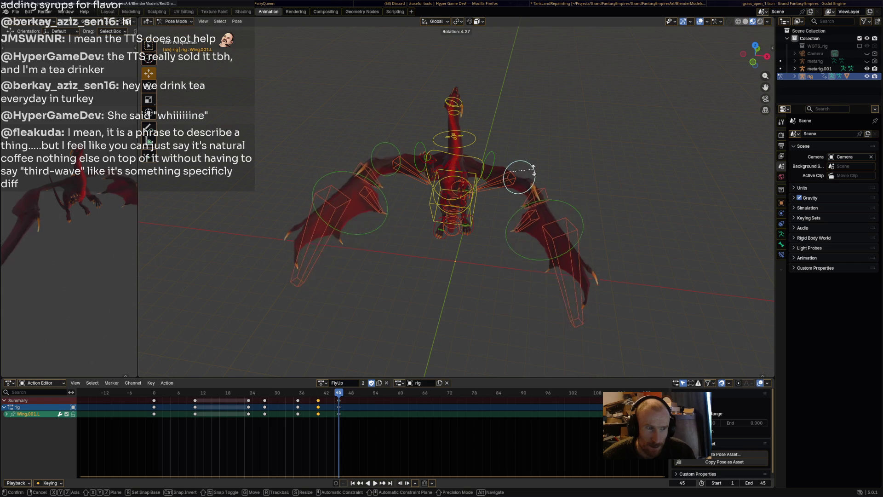
{"action": "left_click", "coordinate": [510, 173]}
{"action": "left_click", "coordinate": [563, 230]}
{"action": "middle_click_drag", "start_coordinate": [563, 230], "coordinate": [432, 210]}
{"action": "left_click", "coordinate": [421, 255]}
{"action": "mouse_move", "coordinate": [421, 255]}
{"action": "middle_mouse_down"}
{"action": "mouse_move", "coordinate": [460, 216]}
{"action": "mouse_move", "coordinate": [453, 209]}
{"action": "mouse_move", "coordinate": [448, 228]}
{"action": "mouse_move", "coordinate": [479, 211]}
{"action": "middle_mouse_up"}
{"action": "left_click", "coordinate": [453, 209]}
{"action": "left_click", "coordinate": [448, 228]}
{"action": "left_click", "coordinate": [548, 223]}
{"action": "middle_click_drag", "start_coordinate": [548, 223], "coordinate": [460, 216]}
Step: Select all bones and play FlyUp to review the wing poses
{"action": "key", "text": "a"}
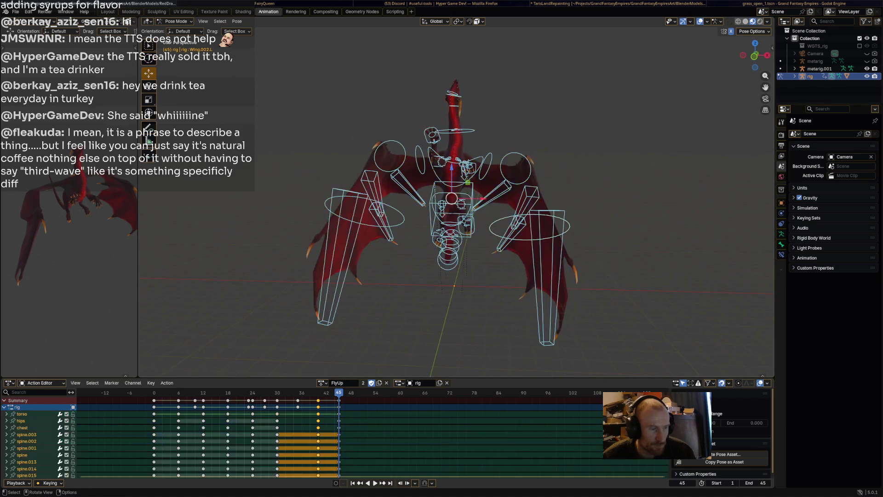
{"action": "key", "text": "space"}
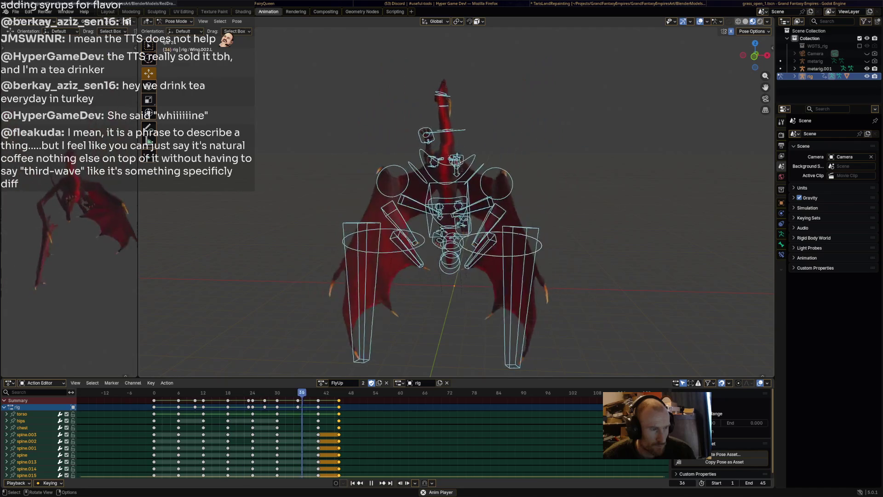
{"action": "key", "text": "space"}
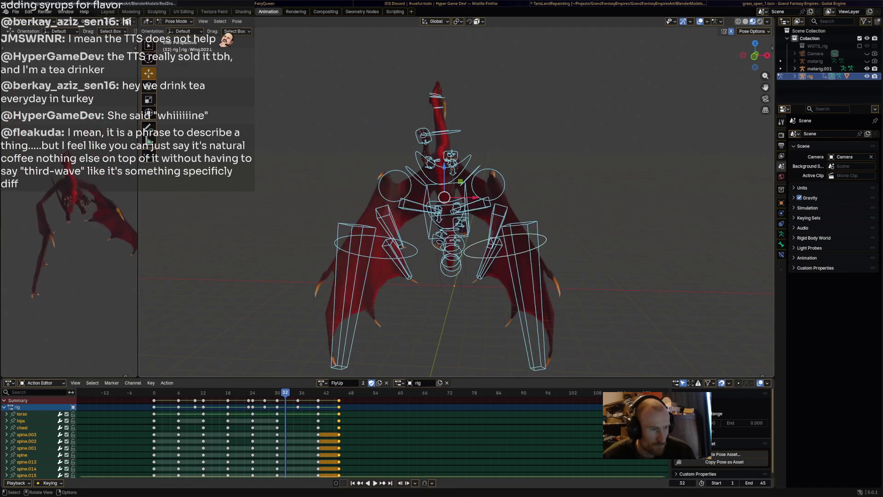
{"action": "key", "text": "space"}
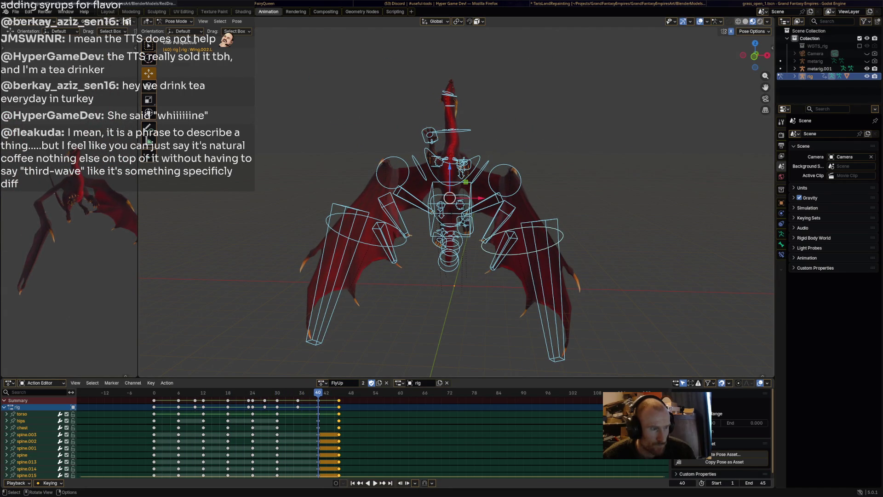
Step: Rotate the neck and HeadUpper bones, then select all and preview the pose
{"action": "left_click", "coordinate": [450, 115]}
{"action": "key", "text": "r"}
{"action": "left_click", "coordinate": [474, 115]}
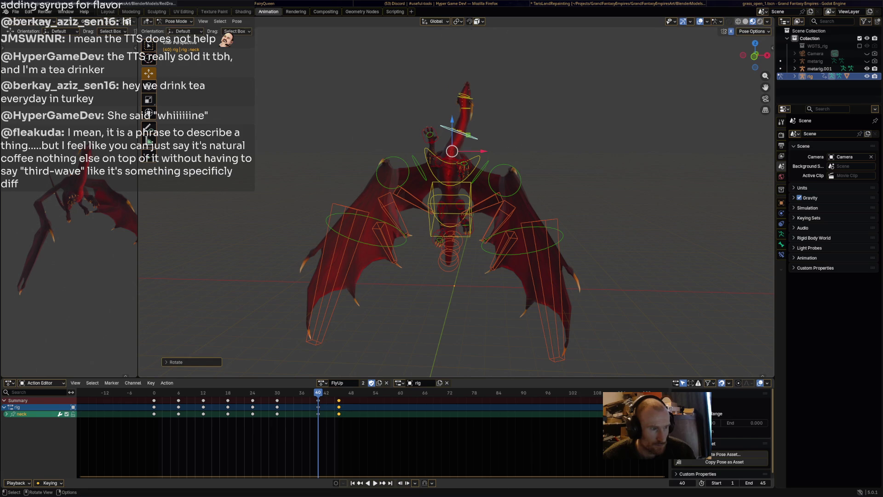
{"action": "left_click", "coordinate": [466, 95]}
{"action": "key", "text": "r"}
{"action": "left_click", "coordinate": [478, 83]}
{"action": "key", "text": "a"}
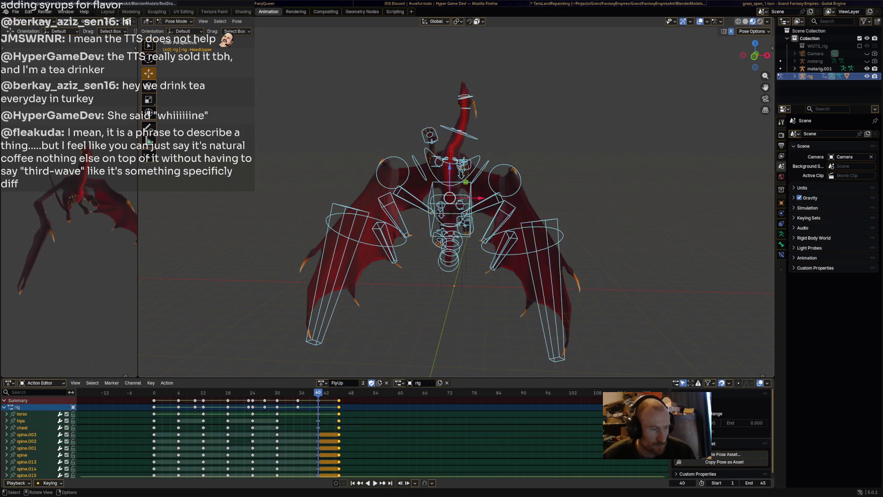
{"action": "key", "text": "space"}
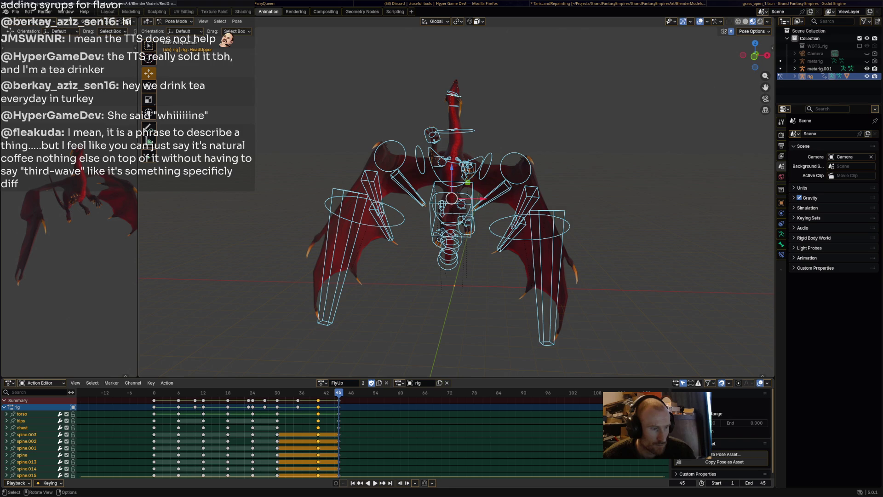
Step: Rotate the neck again, tilt the chest bone, and play back to check the motion
{"action": "left_click", "coordinate": [453, 131]}
{"action": "key", "text": "r"}
{"action": "left_click", "coordinate": [471, 135]}
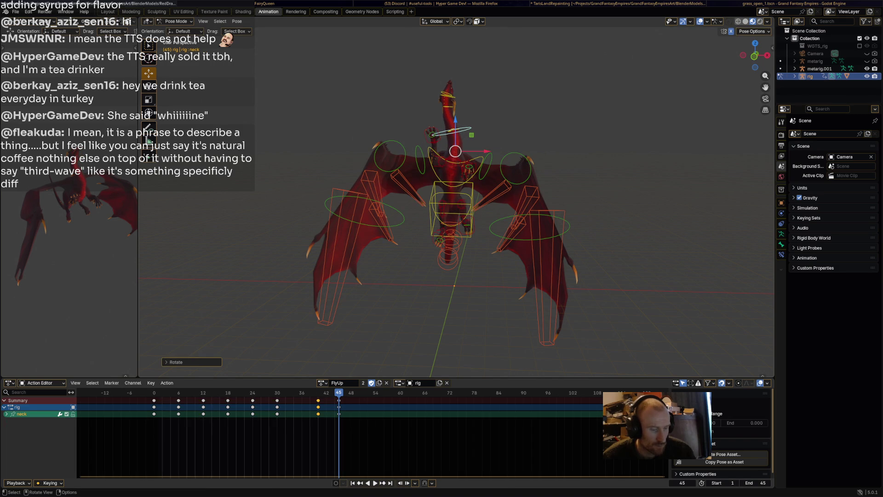
{"action": "left_click", "coordinate": [468, 157]}
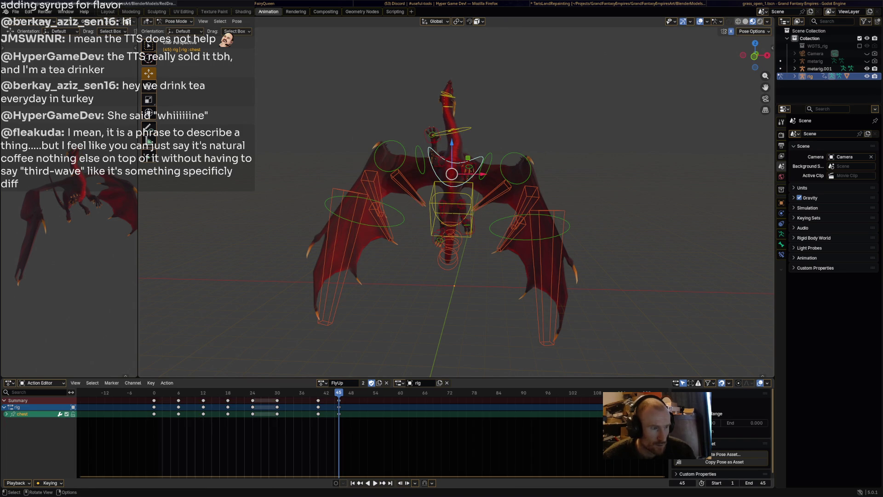
{"action": "key", "text": "ctrl+shift+space"}
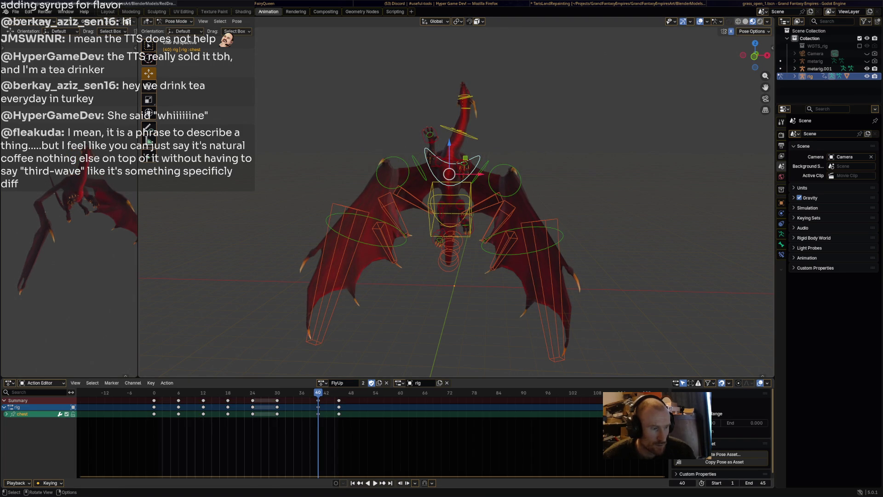
{"action": "key", "text": "r"}
{"action": "key", "text": "Return"}
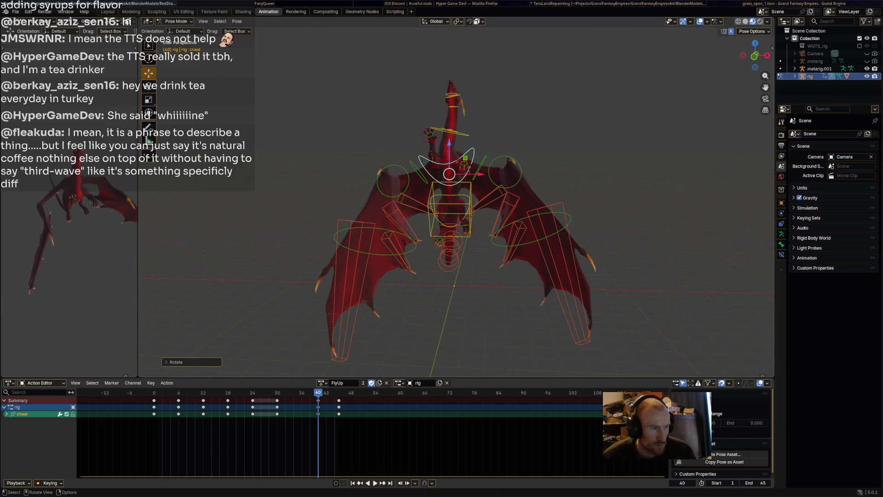
{"action": "key", "text": "space"}
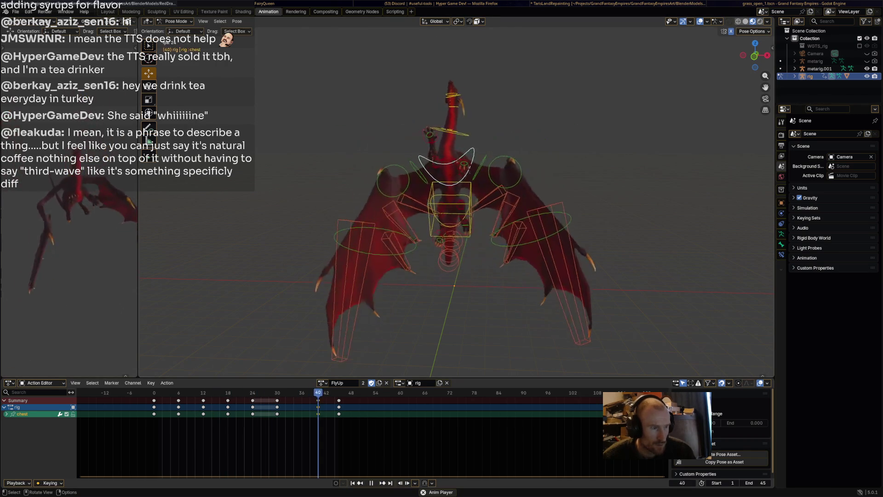
{"action": "key", "text": "space"}
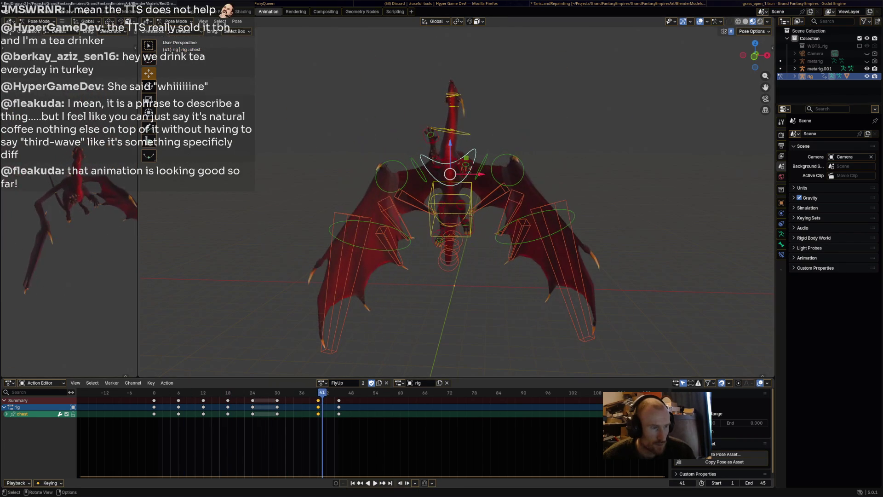
{"action": "key", "text": "space"}
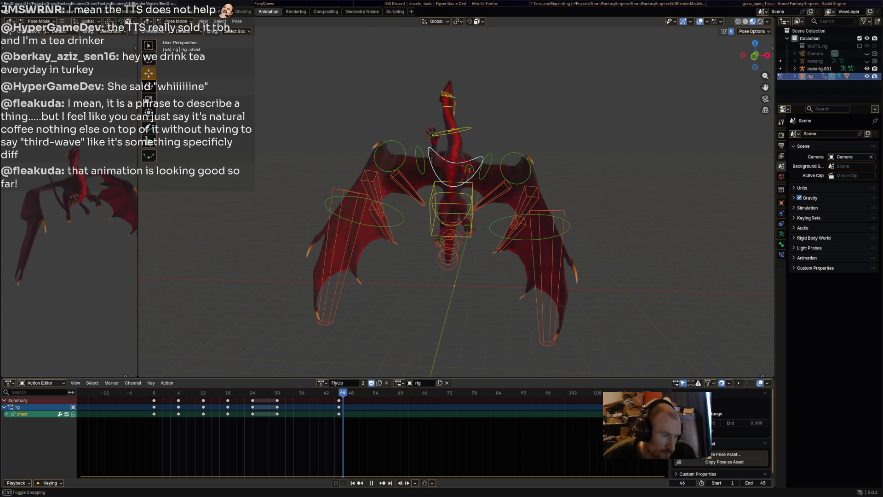
Step: Preview the playback from the dragon's side and settle on frame 45
{"action": "key", "text": "space"}
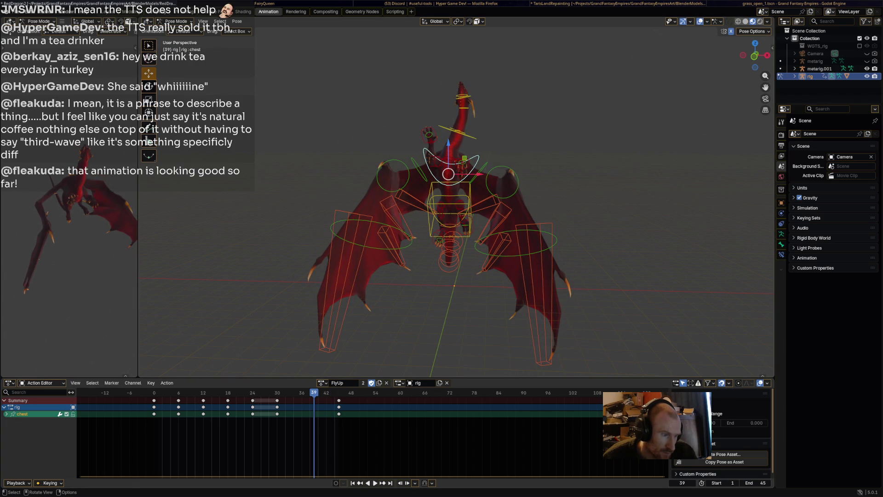
{"action": "key", "text": "alt+a"}
{"action": "key", "text": "space"}
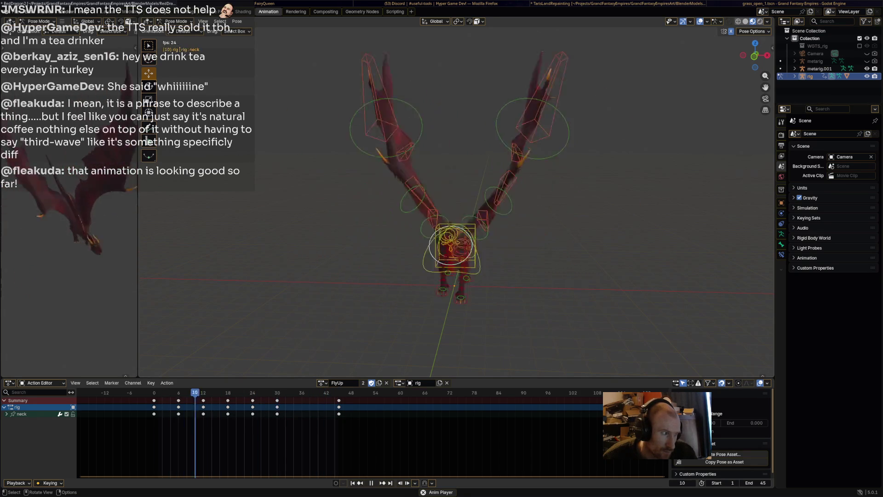
{"action": "middle_click_drag", "start_coordinate": [451, 207], "coordinate": [506, 198]}
{"action": "key", "text": "space"}
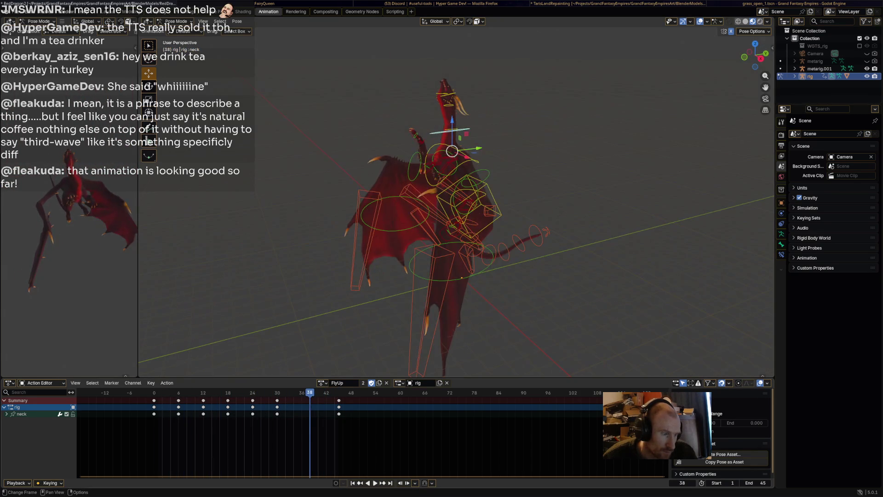
{"action": "key", "text": "space"}
{"action": "middle_click_drag", "start_coordinate": [460, 230], "coordinate": [423, 230]}
Step: Move, rotate and reposition the torso bone at frame 45, then step back to frame 43
{"action": "left_click", "coordinate": [478, 212]}
{"action": "key", "text": "g"}
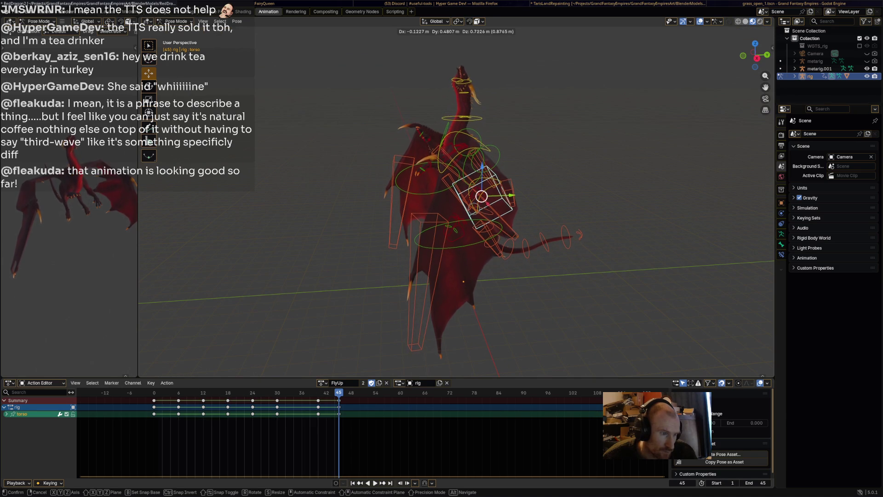
{"action": "left_click", "coordinate": [502, 208]}
{"action": "key", "text": "r"}
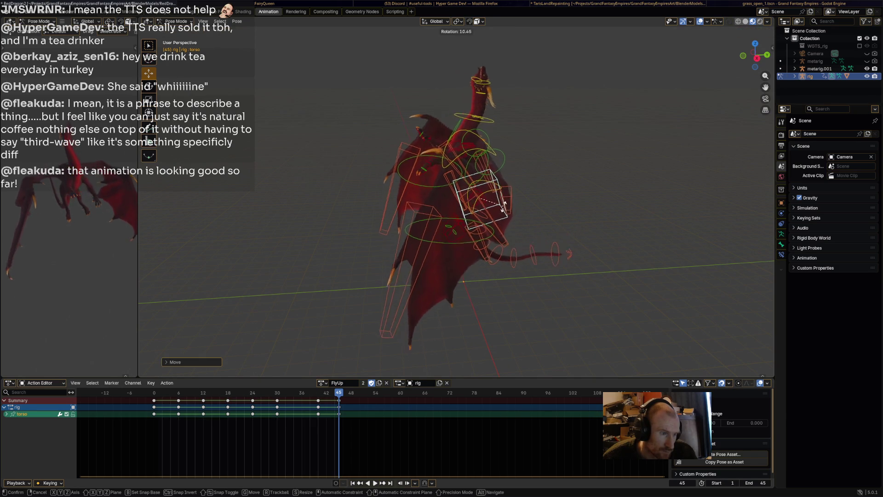
{"action": "left_click", "coordinate": [498, 207]}
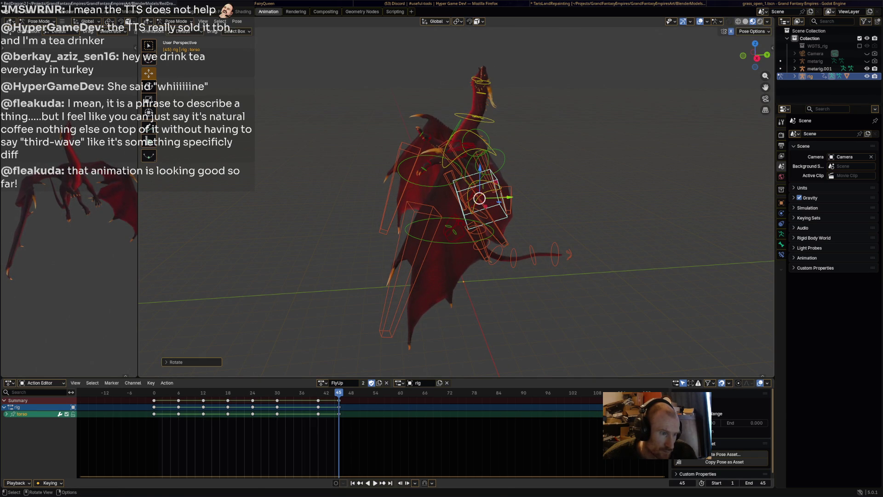
{"action": "key", "text": "g"}
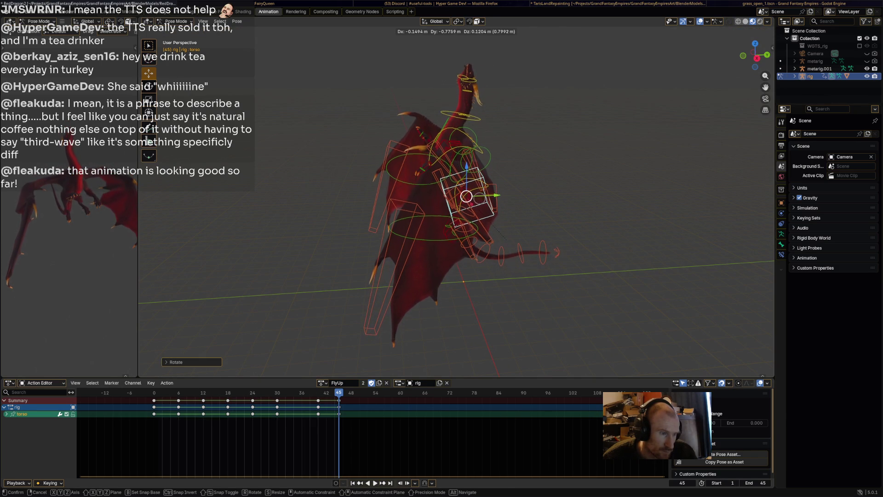
{"action": "left_click", "coordinate": [501, 207]}
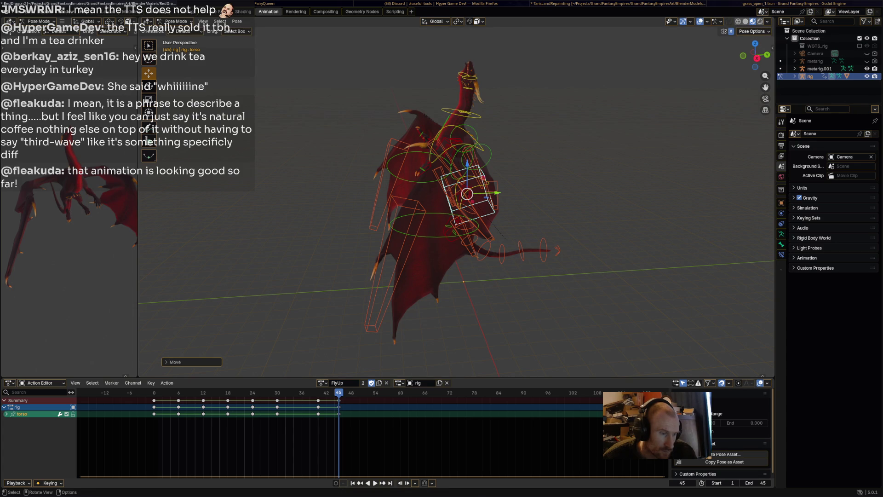
{"action": "mouse_move", "coordinate": [467, 198]}
{"action": "middle_mouse_down"}
{"action": "mouse_move", "coordinate": [563, 201]}
{"action": "mouse_move", "coordinate": [554, 240]}
{"action": "middle_mouse_up"}
{"action": "key", "text": "r"}
{"action": "key", "text": "Return"}
{"action": "key", "text": "Left"}
{"action": "key", "text": "Left"}
{"action": "key", "text": "alt+a"}
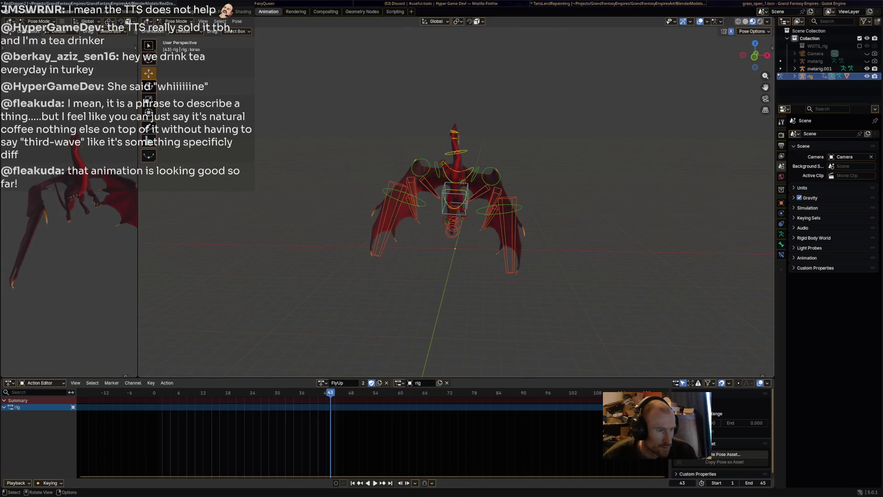
Step: Select both front-foot IK bones, try lifting them, then undo the move
{"action": "scroll", "coordinate": [455, 207], "scroll_direction": "up", "scroll_amount": 4}
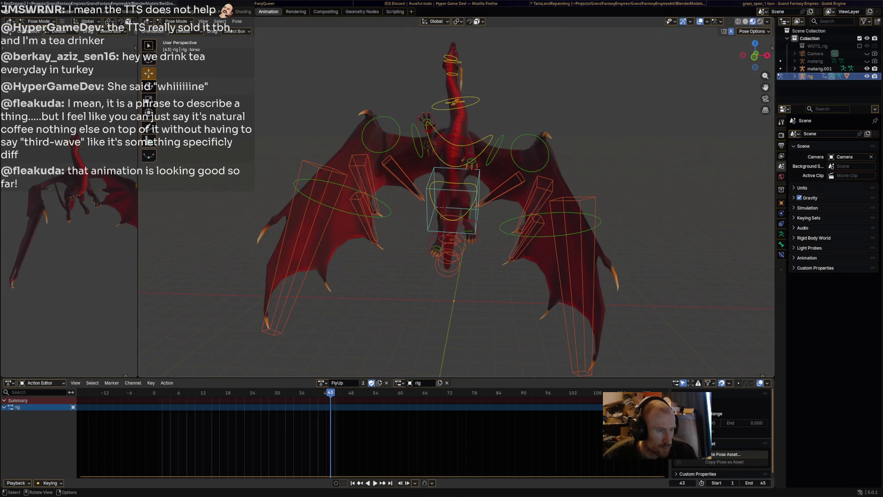
{"action": "left_click", "coordinate": [426, 121]}
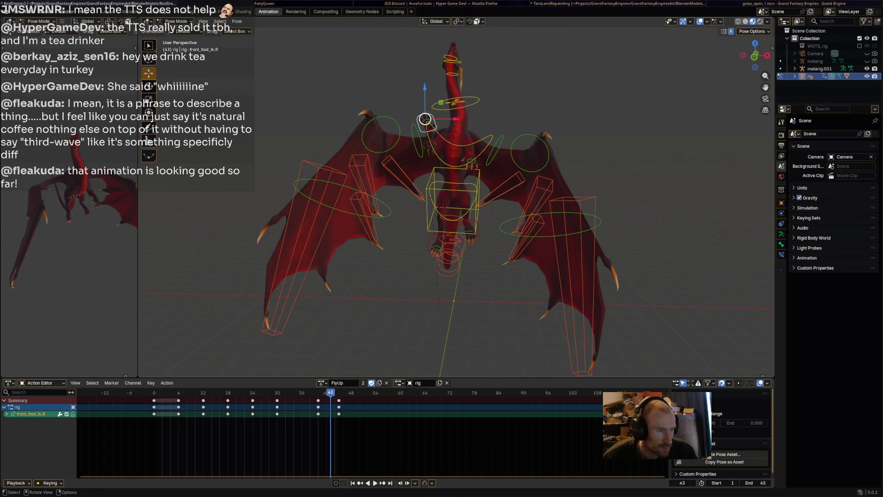
{"action": "left_click", "coordinate": [471, 162], "text": "shift"}
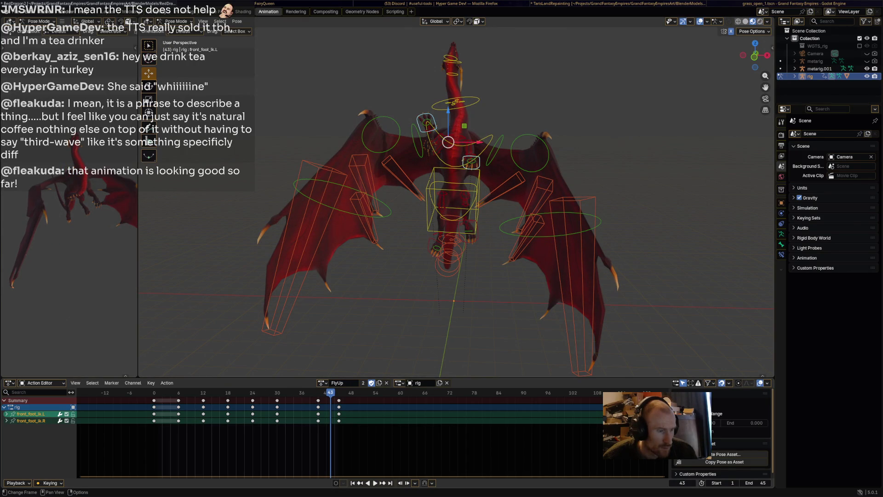
{"action": "key", "text": "space"}
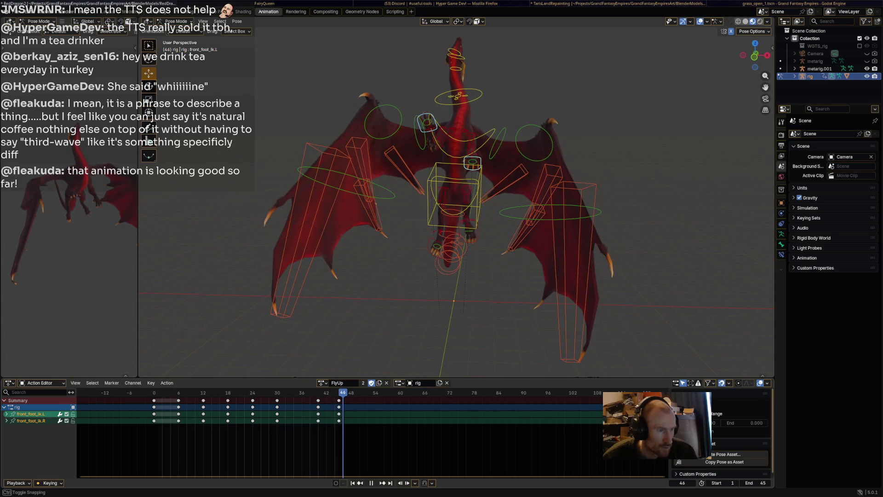
{"action": "left_click_drag", "start_coordinate": [449, 143], "coordinate": [449, 92]}
{"action": "key", "text": "ctrl+z"}
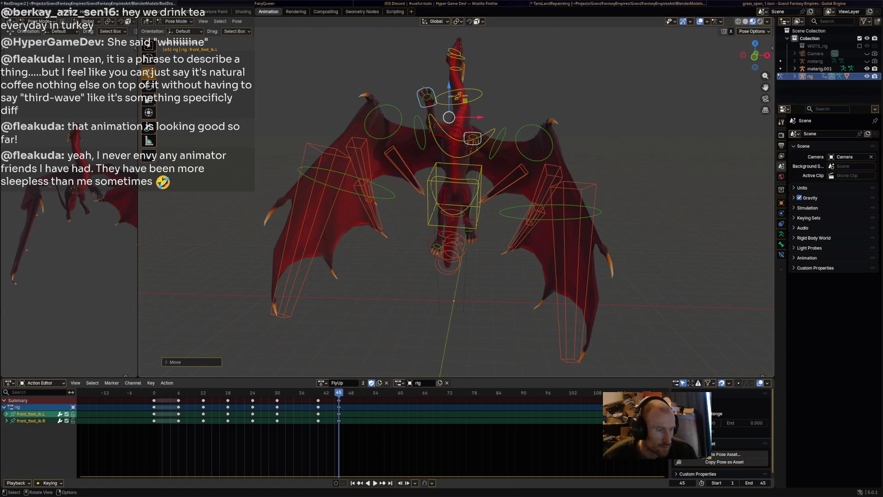
{"action": "key", "text": "space"}
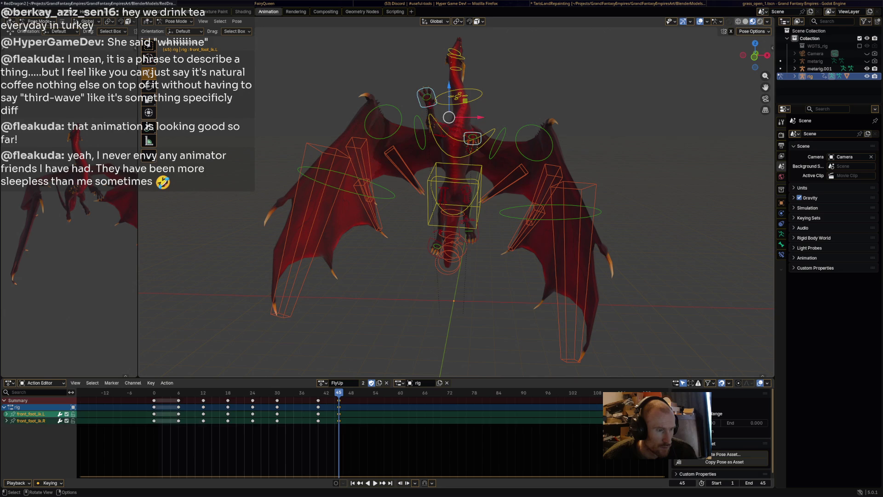
Step: Lift both hind-foot IK bones along Z, shift them along Y, and inspect from side and front
{"action": "left_click", "coordinate": [468, 229]}
{"action": "left_click", "coordinate": [436, 249], "text": "shift"}
{"action": "key", "text": "g"}
{"action": "key", "text": "z"}
{"action": "left_click", "coordinate": [437, 244]}
{"action": "middle_click_drag", "start_coordinate": [437, 244], "coordinate": [520, 237]}
{"action": "key", "text": "g"}
{"action": "key", "text": "y"}
{"action": "key", "text": "y"}
{"action": "key", "text": "y"}
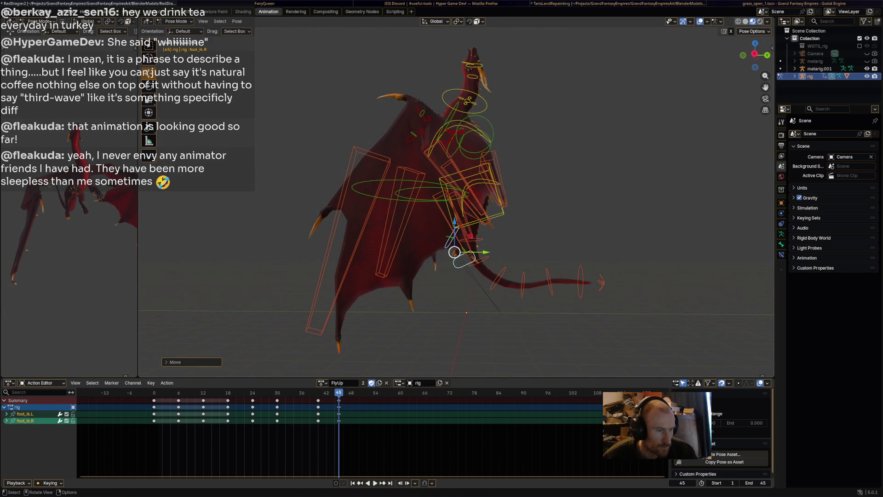
{"action": "key", "text": "Return"}
{"action": "middle_click_drag", "start_coordinate": [460, 239], "coordinate": [539, 237]}
{"action": "left_click", "coordinate": [454, 197]}
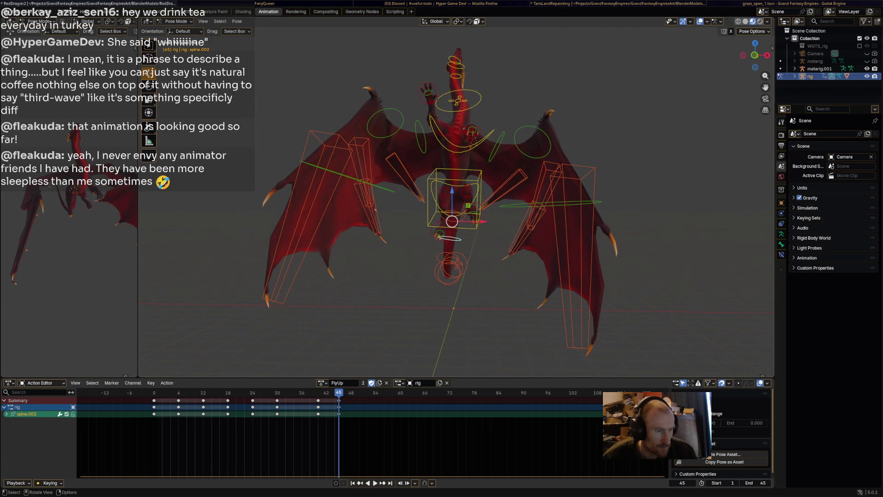
{"action": "key", "text": "r"}
{"action": "key", "text": "Escape"}
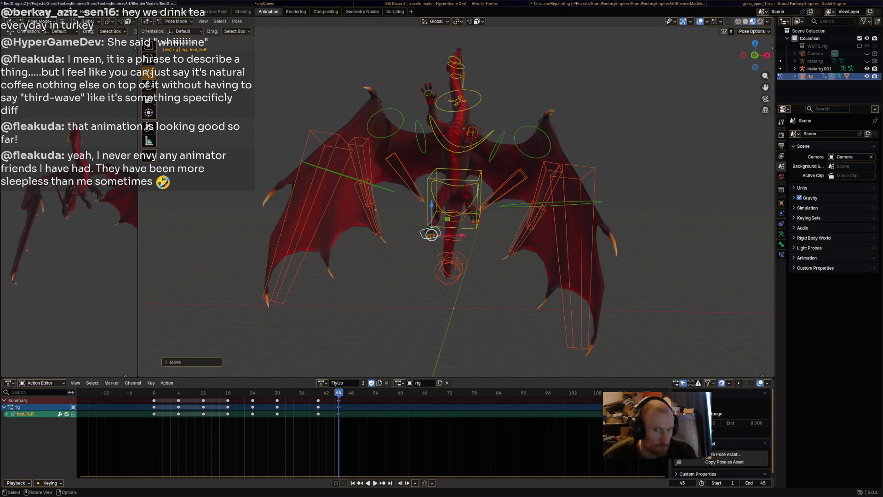
Step: Key the whole rig at frame 45 and preview playback from frame 38
{"action": "key", "text": "a"}
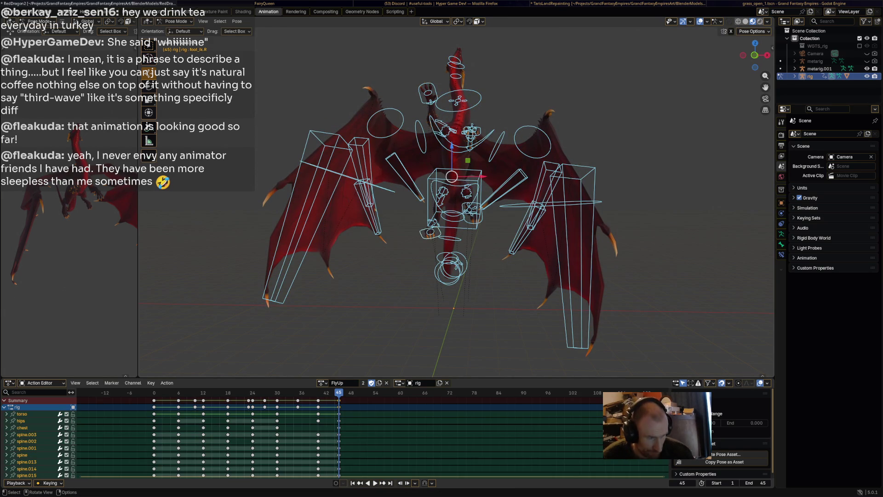
{"action": "key", "text": "i"}
{"action": "key", "text": "space"}
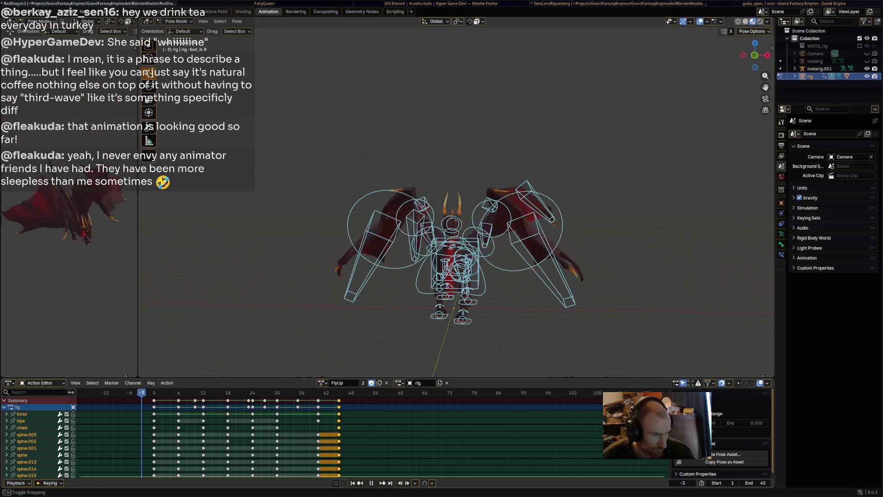
{"action": "key", "text": "space"}
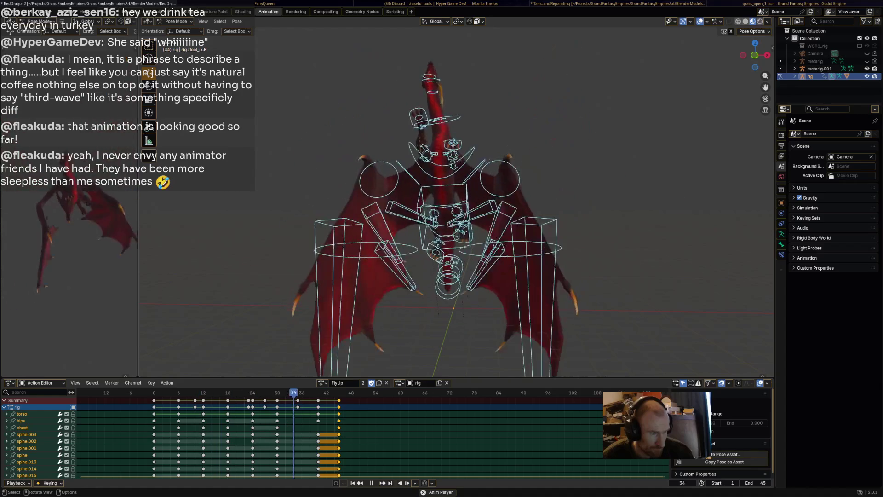
{"action": "left_click", "coordinate": [310, 395]}
{"action": "key", "text": "space"}
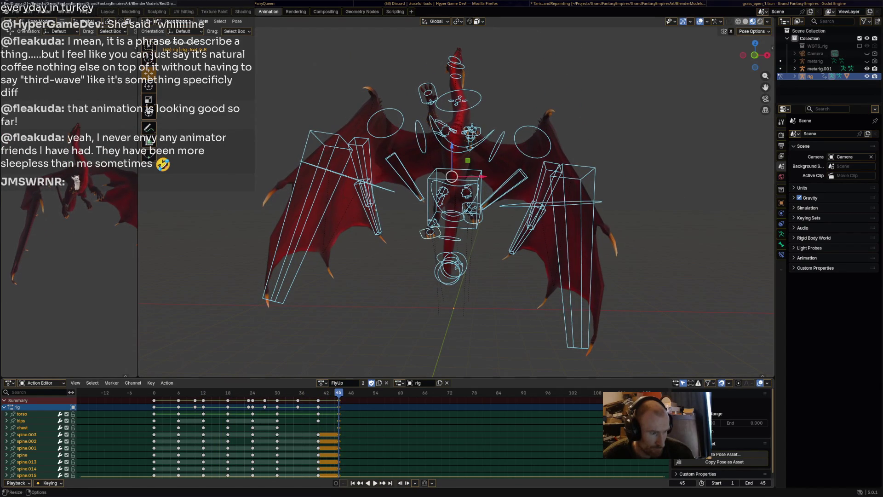
Step: Lower the right front-foot IK bone vertically, key it at frame 45, and replay
{"action": "left_click", "coordinate": [427, 92]}
{"action": "key", "text": "g"}
{"action": "key", "text": "z"}
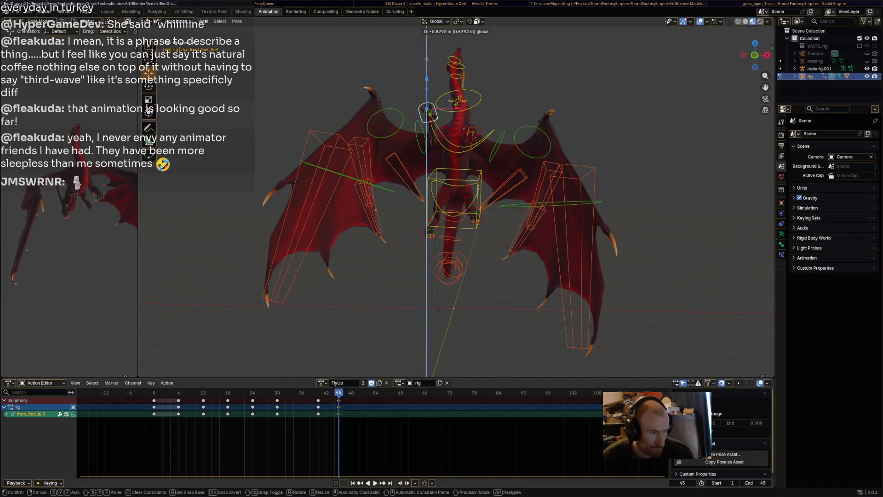
{"action": "key", "text": "Return"}
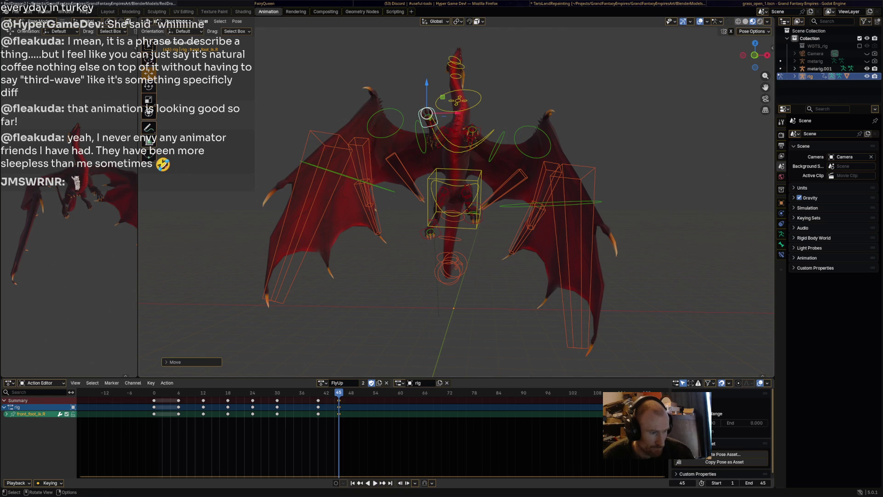
{"action": "key", "text": "i"}
{"action": "key", "text": "space"}
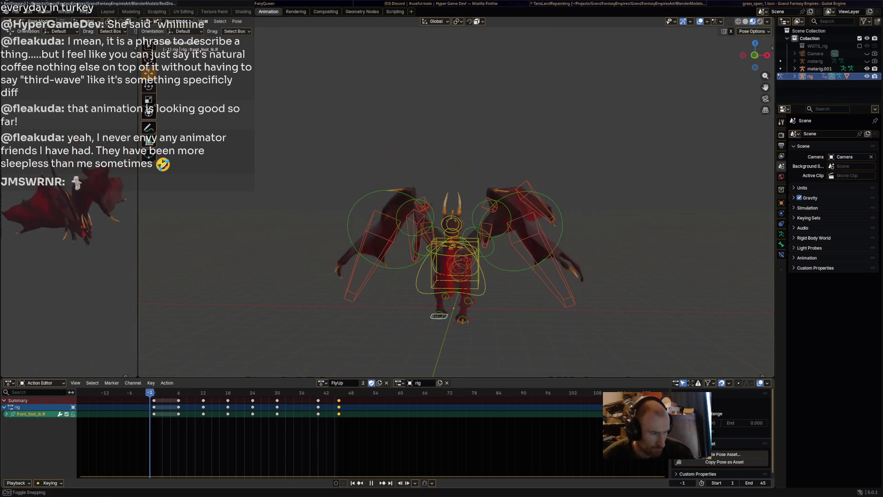
{"action": "key", "text": "space"}
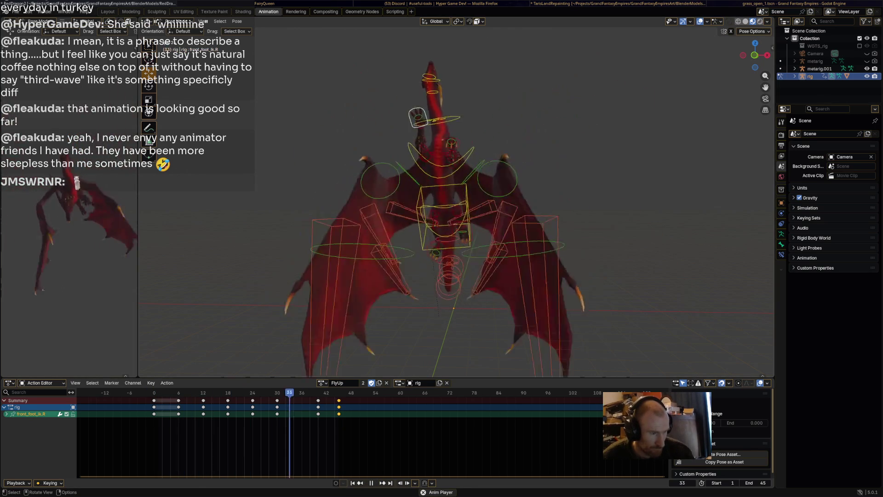
{"action": "key", "text": "space"}
Step: From an oblique view, rotate the front foot bone and key it at frame 45
{"action": "middle_click_drag", "start_coordinate": [455, 207], "coordinate": [543, 200]}
{"action": "key", "text": "space"}
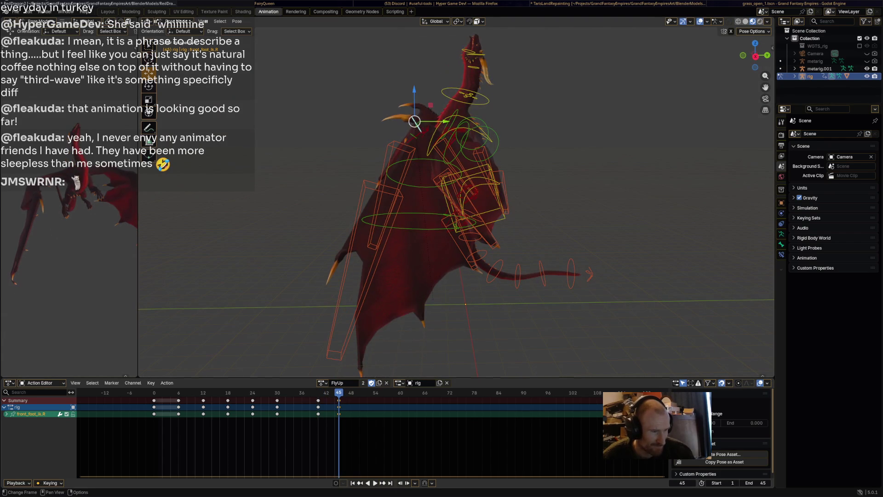
{"action": "middle_click_drag", "start_coordinate": [414, 121], "coordinate": [414, 114]}
{"action": "key", "text": "r"}
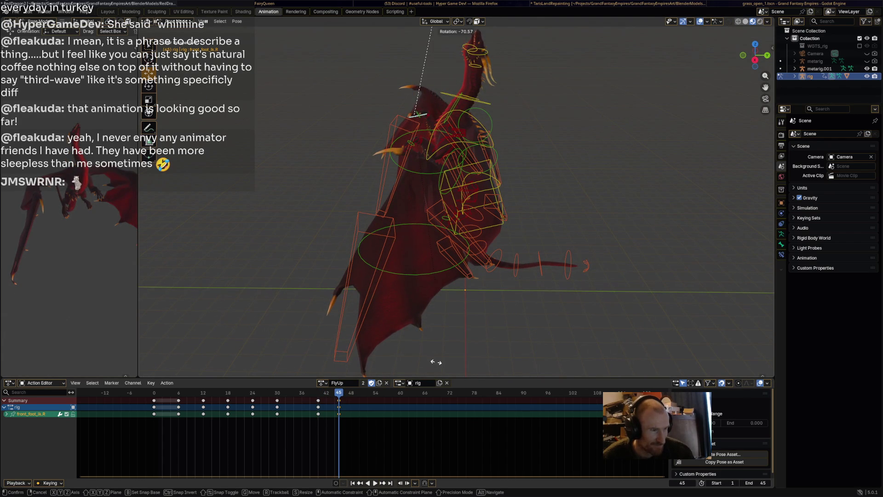
{"action": "left_click", "coordinate": [441, 29]}
{"action": "key", "text": "i"}
{"action": "key", "text": "space"}
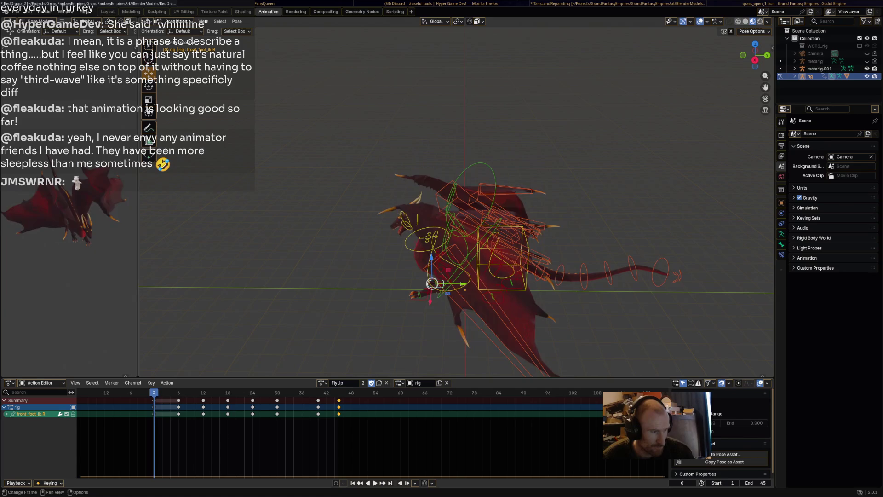
Step: Replay the animation, view the dragon from the front, and select every bone
{"action": "key", "text": "space"}
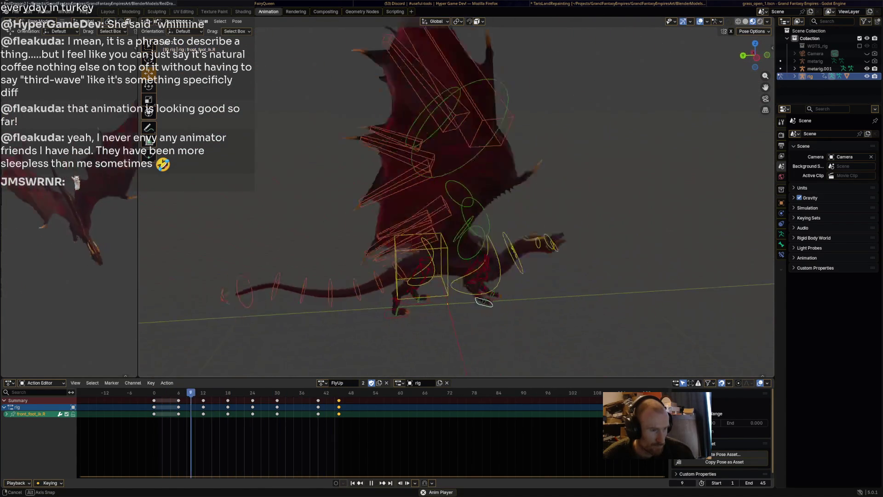
{"action": "key", "text": "space"}
{"action": "middle_click_drag", "start_coordinate": [456, 230], "coordinate": [469, 226]}
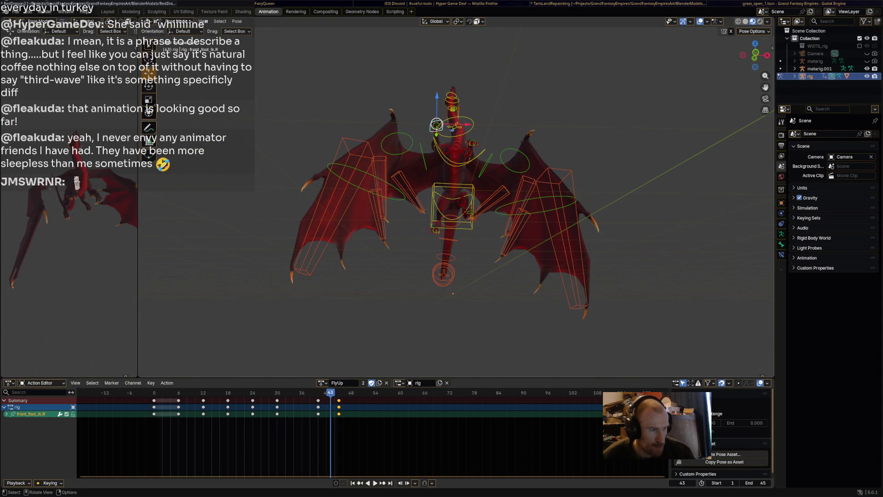
{"action": "key", "text": "a"}
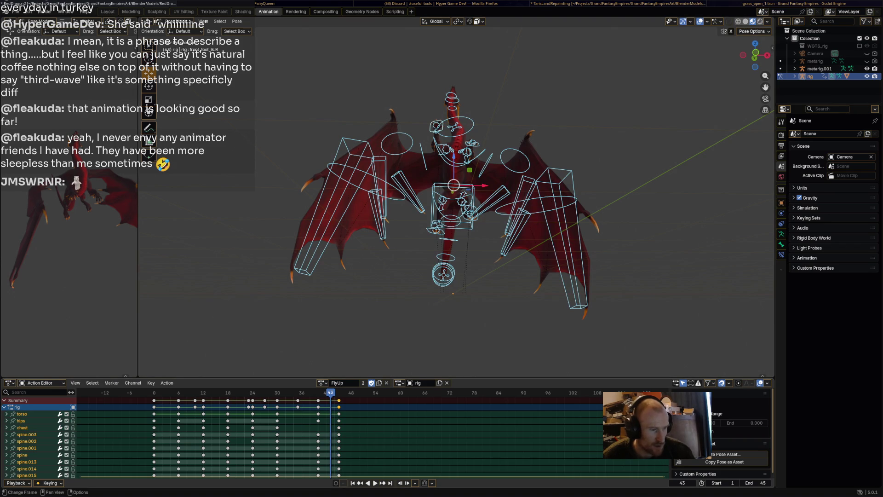
{"action": "left_click", "coordinate": [75, 382]}
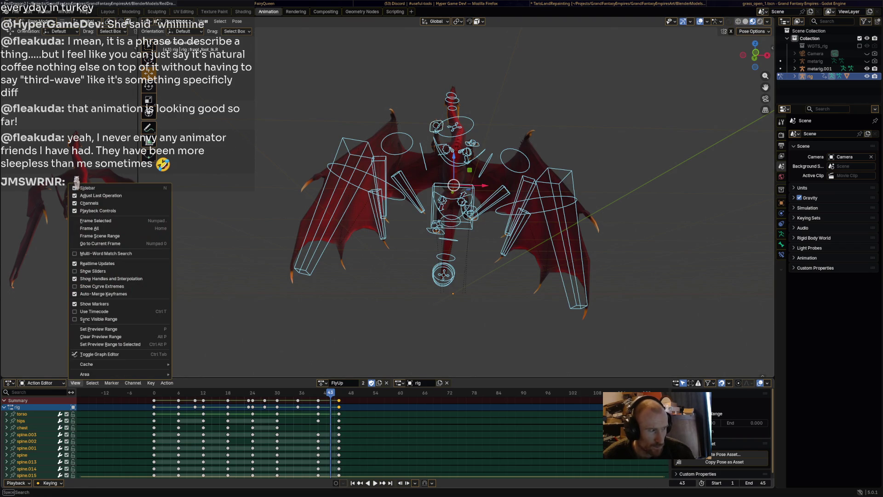
Step: In the Graph Editor, apply Smooth (Gaussian) to all of the rig's keyframes
{"action": "left_click", "coordinate": [92, 354]}
{"action": "key", "text": "a"}
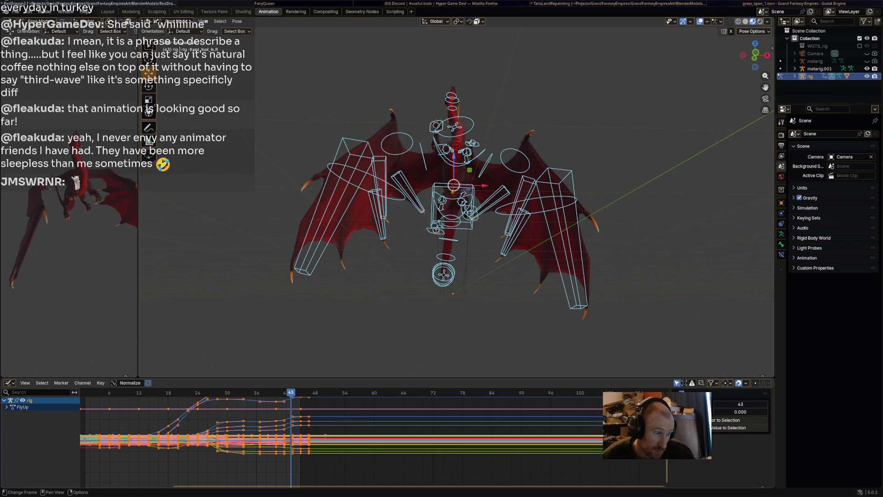
{"action": "left_click", "coordinate": [100, 383]}
{"action": "mouse_move", "coordinate": [134, 374]}
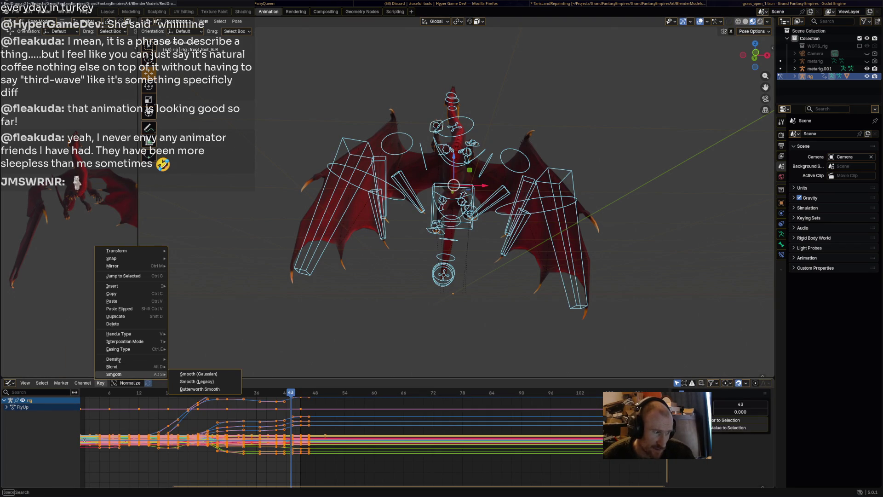
{"action": "left_click", "coordinate": [199, 374]}
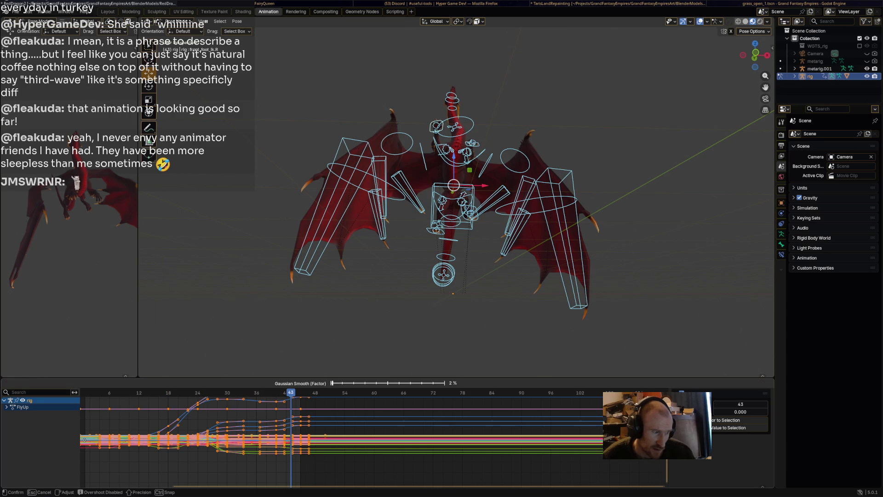
{"action": "key", "text": "alt+a"}
Step: Play the smoothed motion, select all bones, and return to the Dope Sheet
{"action": "key", "text": "space"}
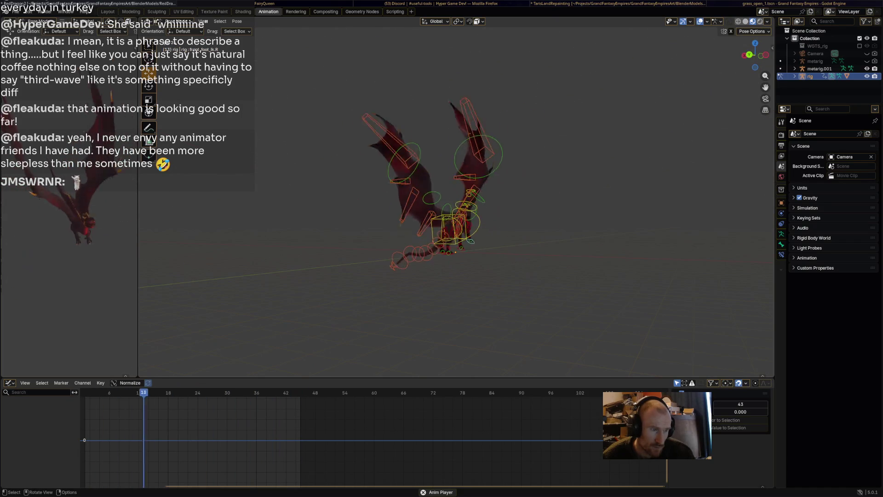
{"action": "middle_click_drag", "start_coordinate": [456, 276], "coordinate": [566, 276]}
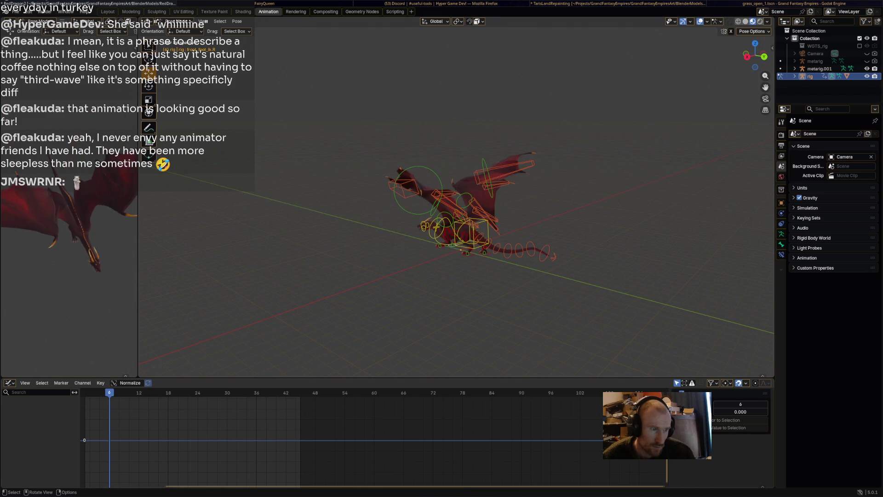
{"action": "key", "text": "a"}
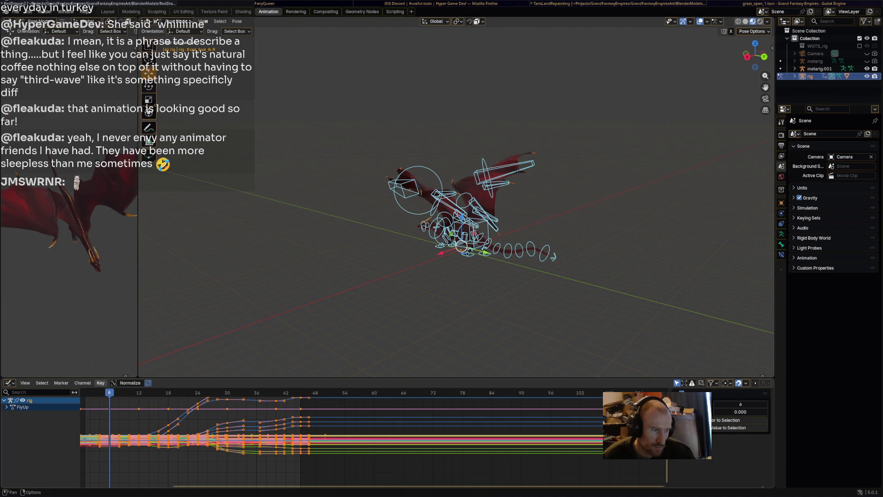
{"action": "left_click", "coordinate": [9, 383]}
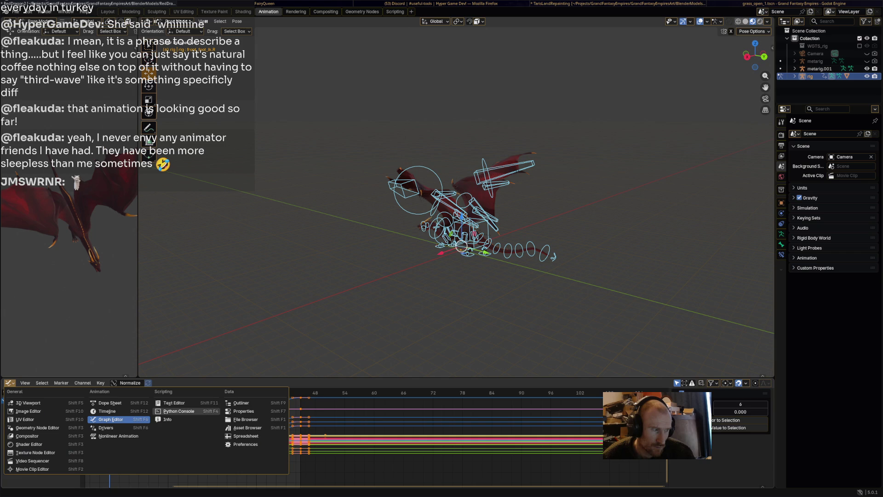
{"action": "left_click", "coordinate": [115, 404]}
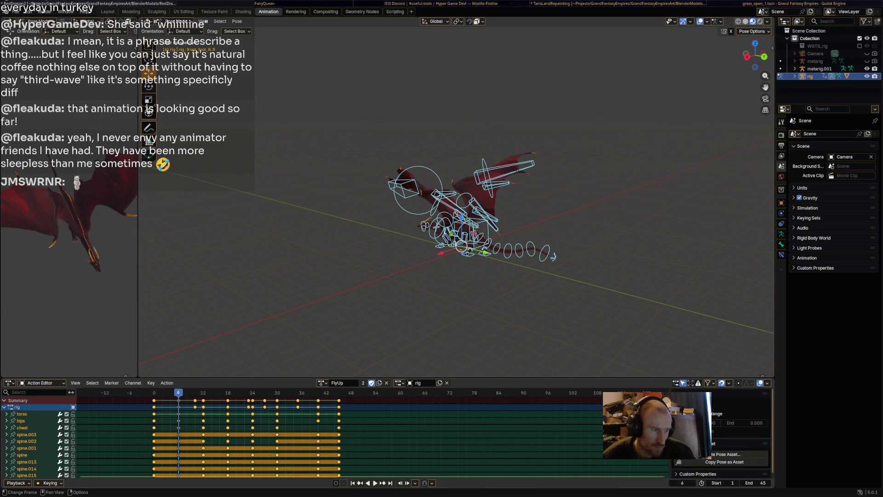
Step: Select the torso bone, lower it slightly, and key it at frame 45
{"action": "key", "text": "space"}
{"action": "key", "text": "space"}
{"action": "middle_click_drag", "start_coordinate": [456, 197], "coordinate": [464, 198]}
{"action": "scroll", "coordinate": [465, 198], "scroll_direction": "up", "scroll_amount": 3}
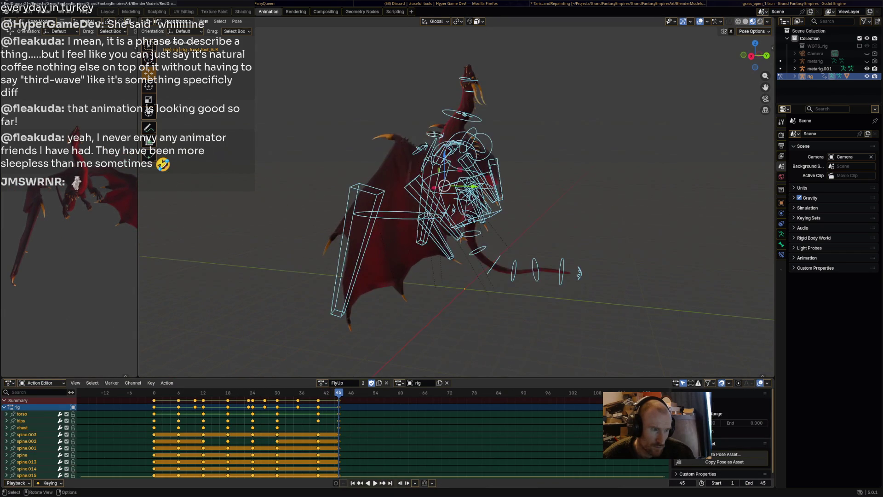
{"action": "left_click", "coordinate": [479, 219]}
{"action": "left_click_drag", "start_coordinate": [470, 174], "coordinate": [471, 179]}
{"action": "key", "text": "i"}
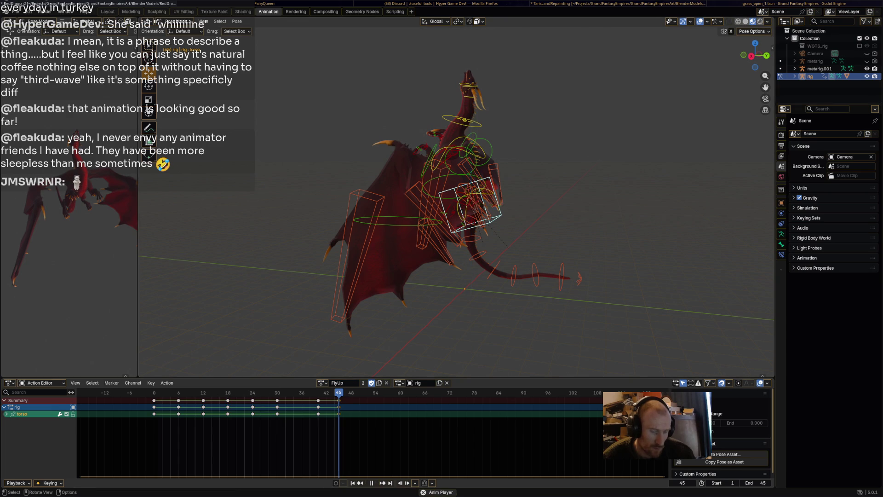
Step: Play back the torso change while orbiting, then switch to the other Blender window
{"action": "key", "text": "space"}
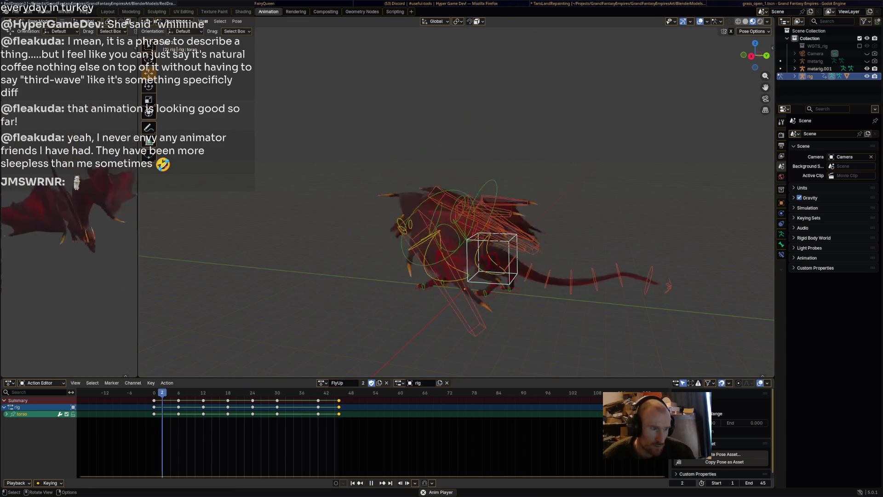
{"action": "scroll", "coordinate": [460, 207], "scroll_direction": "down", "scroll_amount": 3}
{"action": "middle_click_drag", "start_coordinate": [460, 207], "coordinate": [538, 207]}
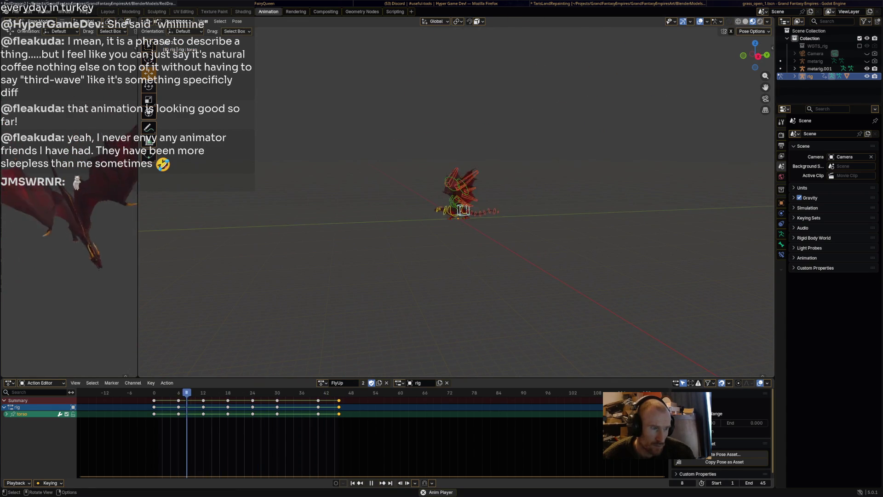
{"action": "key", "text": "space"}
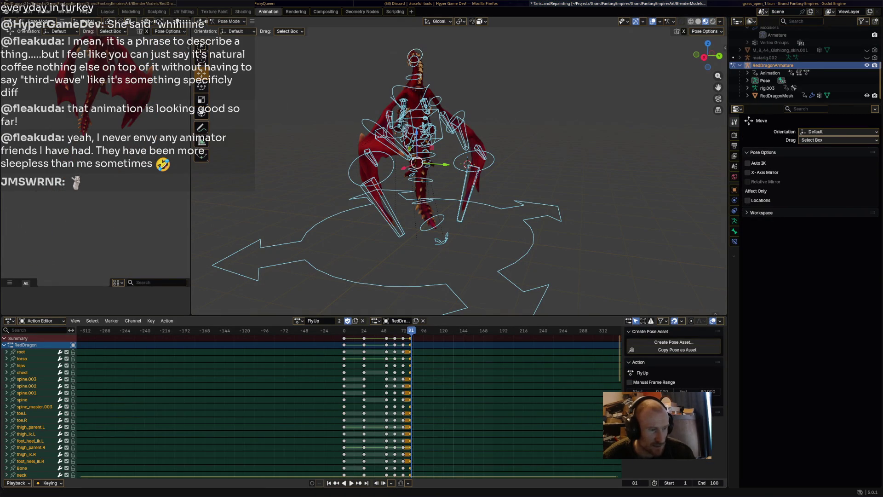
{"action": "key", "text": "alt+Tab"}
{"action": "key", "text": "alt+Tab"}
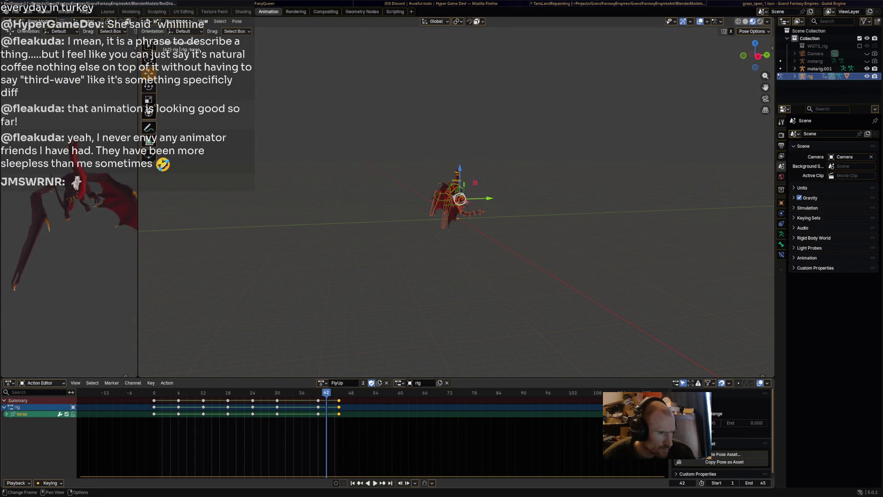
{"action": "left_click_drag", "start_coordinate": [756, 483], "coordinate": [757, 484]}
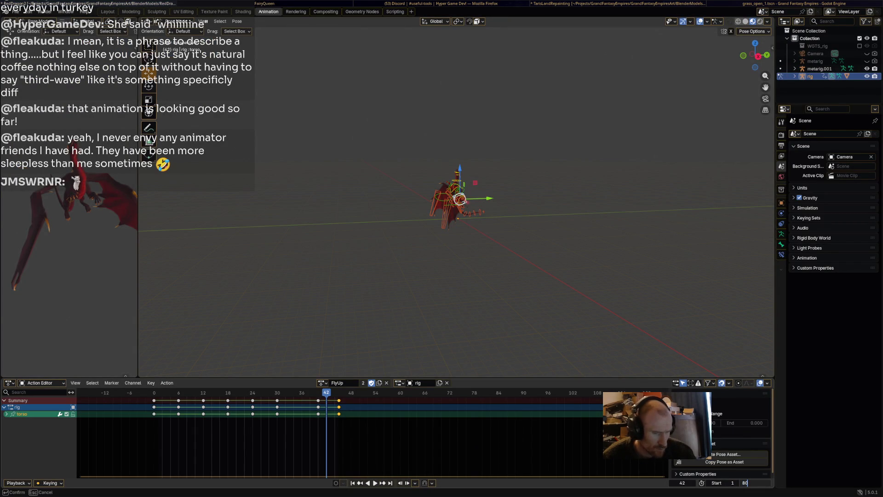
Step: Set the End frame to 80 and move the last keys to frame 78
{"action": "type", "text": "80"}
{"action": "key", "text": "Return"}
{"action": "key", "text": "g"}
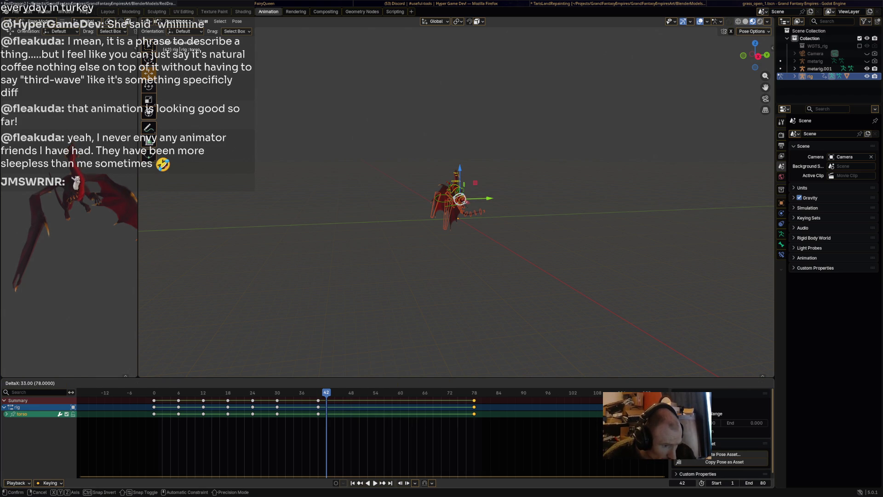
{"action": "key", "text": "Return"}
Step: Move the frame-41 keys to 72, frame-30 keys to 63, and frame-24 keys to 52
{"action": "left_click", "coordinate": [318, 401]}
{"action": "key", "text": "g"}
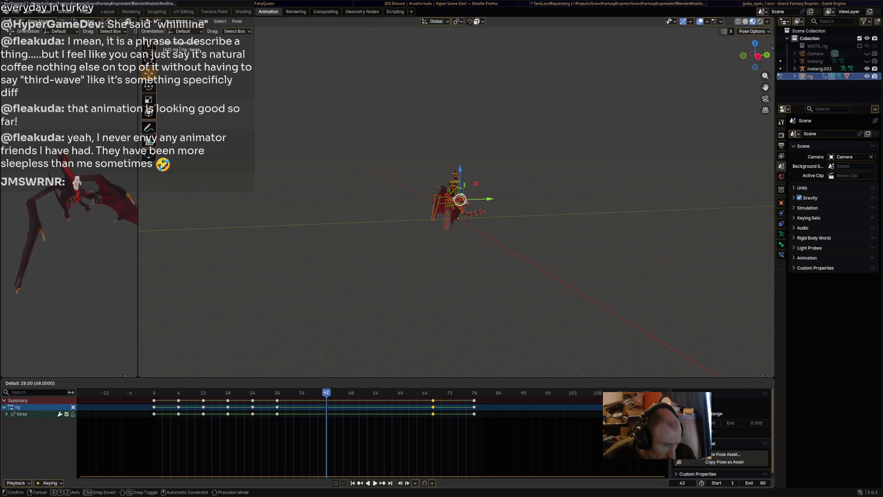
{"action": "key", "text": "Return"}
{"action": "left_click", "coordinate": [277, 400]}
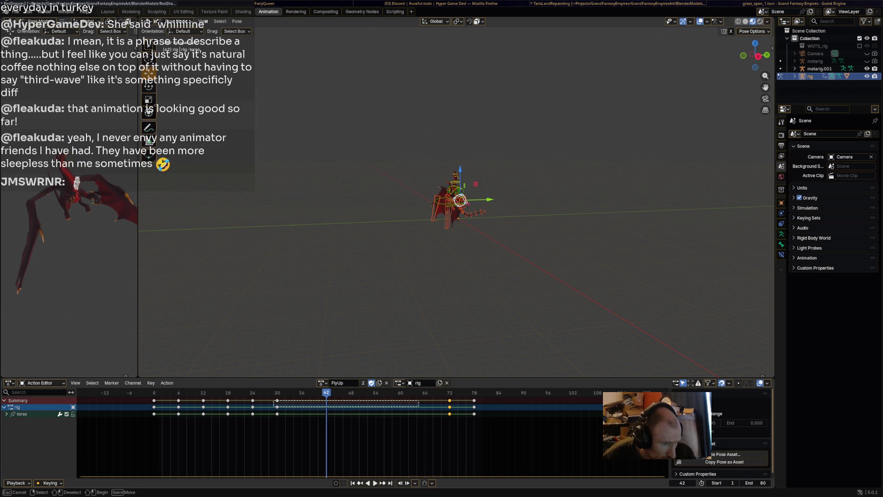
{"action": "key", "text": "g"}
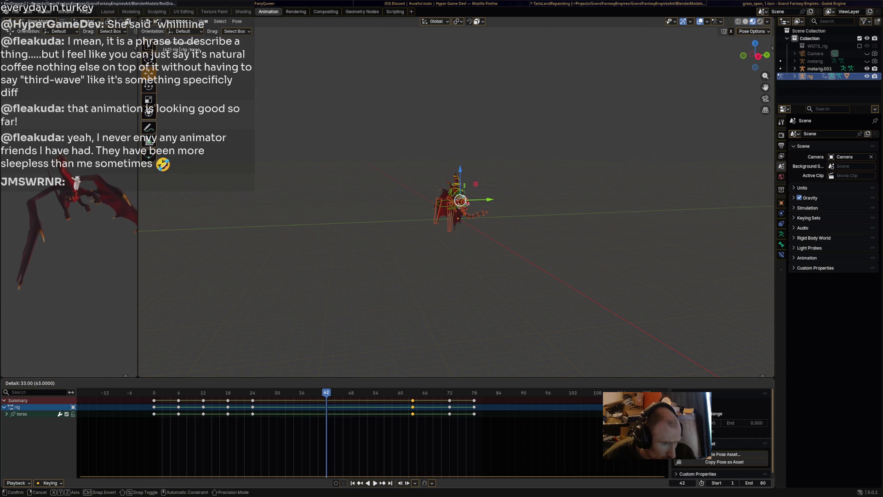
{"action": "key", "text": "Return"}
{"action": "key", "text": "g"}
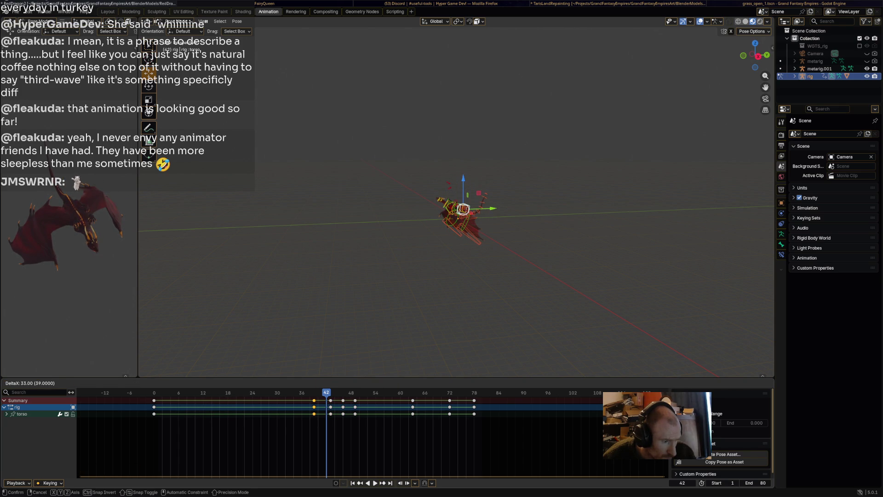
{"action": "key", "text": "Return"}
Step: Preview the retimed animation, then undo the middle key retiming
{"action": "key", "text": "space"}
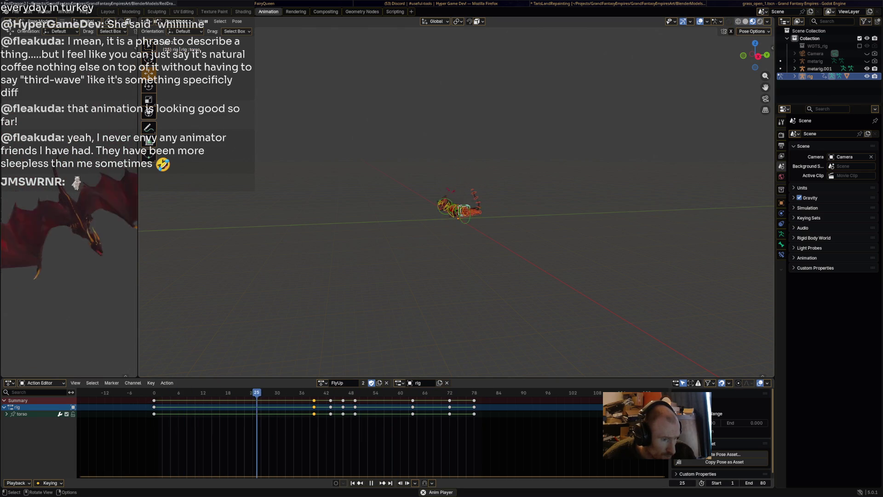
{"action": "key", "text": "space"}
{"action": "key", "text": "a"}
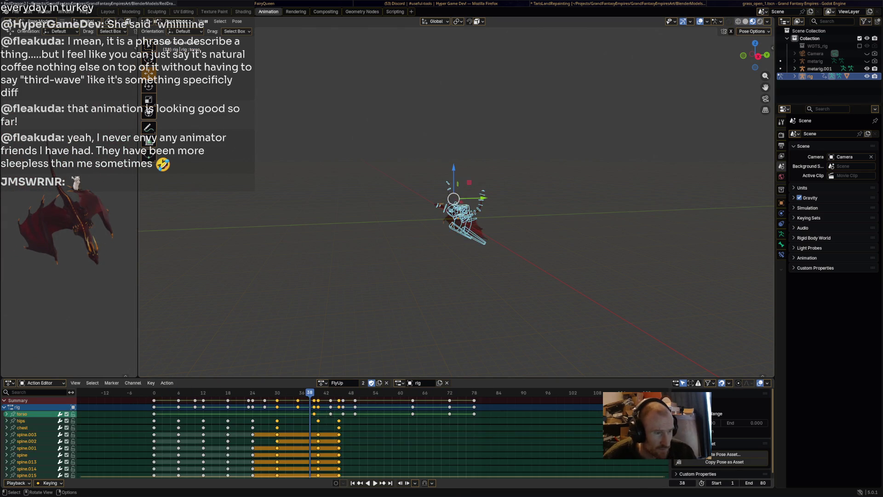
{"action": "key", "text": "ctrl+z"}
{"action": "key", "text": "ctrl+z"}
{"action": "key", "text": "ctrl+z"}
{"action": "key", "text": "ctrl+z"}
{"action": "key", "text": "ctrl+z"}
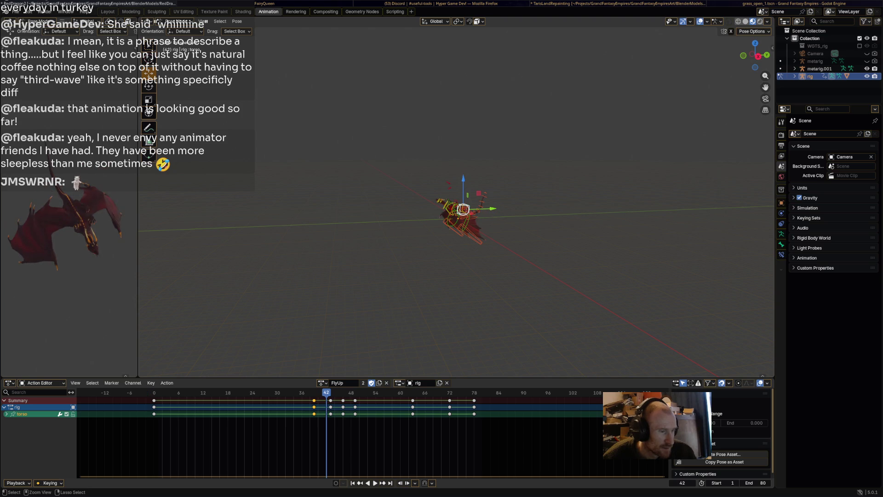
{"action": "key", "text": "ctrl+z"}
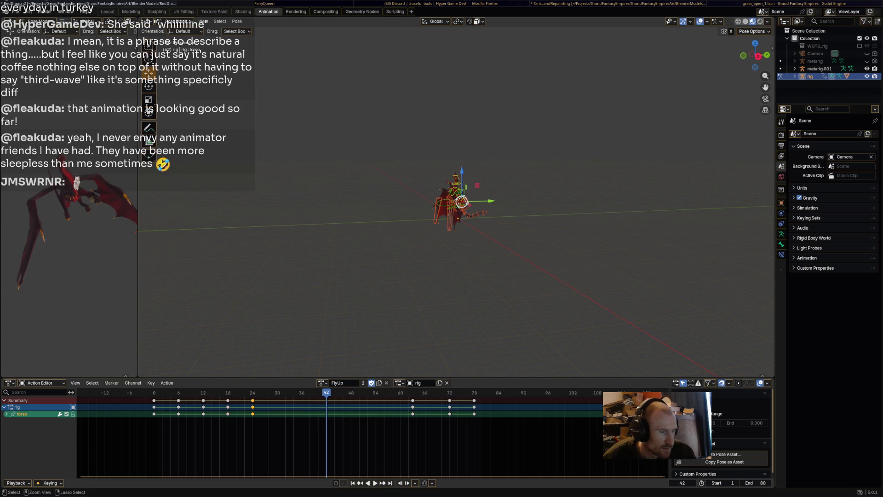
{"action": "key", "text": "ctrl+z"}
{"action": "key", "text": "ctrl+z"}
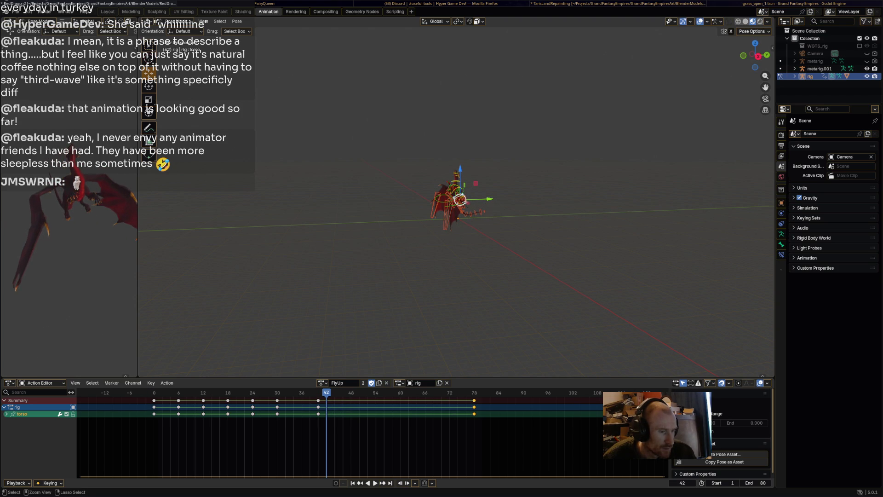
{"action": "key", "text": "ctrl+z"}
{"action": "key", "text": "ctrl+z"}
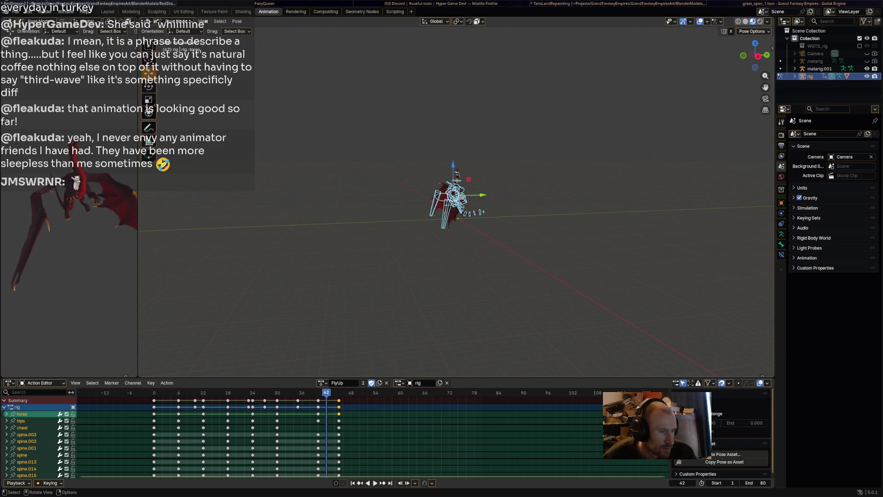
Step: Restore the bone selection and move the final key column to frame 78
{"action": "key", "text": "ctrl+shift+z"}
{"action": "left_click", "coordinate": [203, 400]}
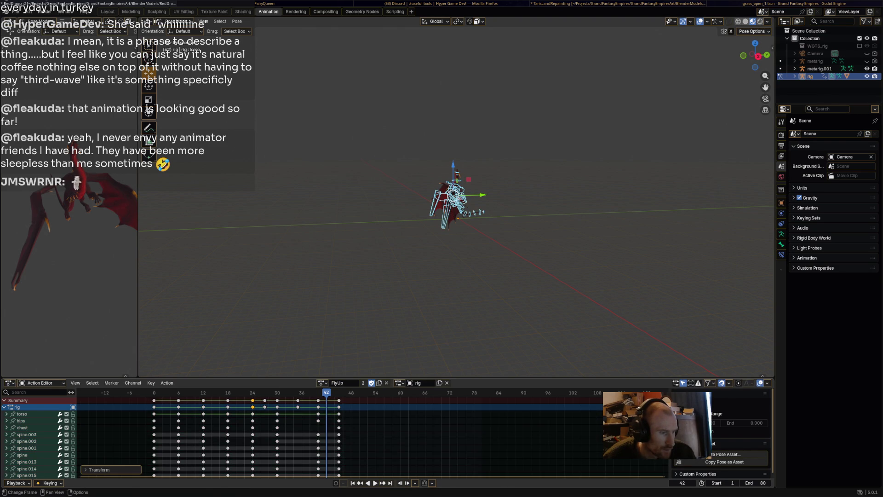
{"action": "left_click", "coordinate": [277, 400]}
{"action": "left_click_drag", "start_coordinate": [298, 401], "coordinate": [314, 400]}
{"action": "key", "text": "g"}
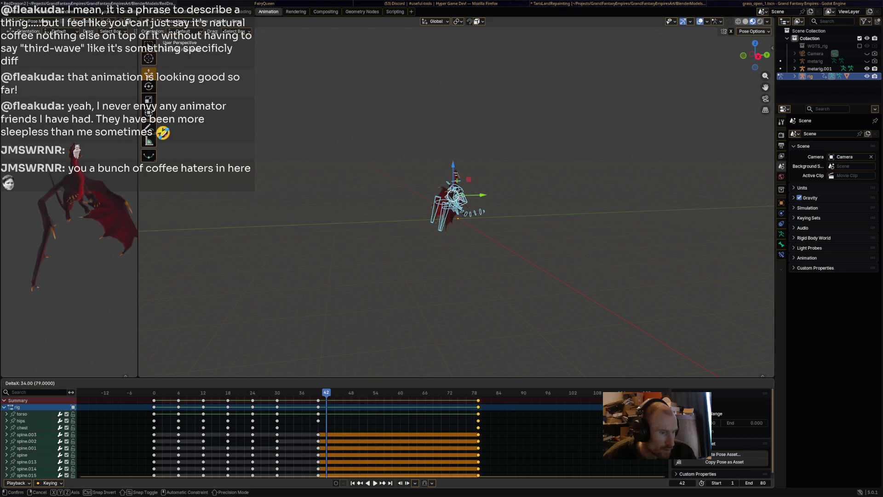
{"action": "key", "text": "Return"}
Step: Move the frame-40 keys to frame 66 and the frame-30 keys to frame 54
{"action": "left_click", "coordinate": [318, 400]}
{"action": "key", "text": "g"}
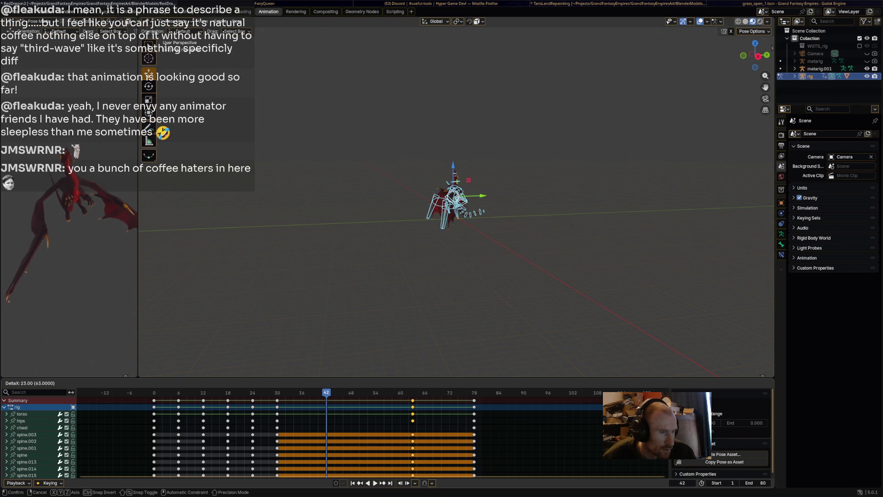
{"action": "key", "text": "Return"}
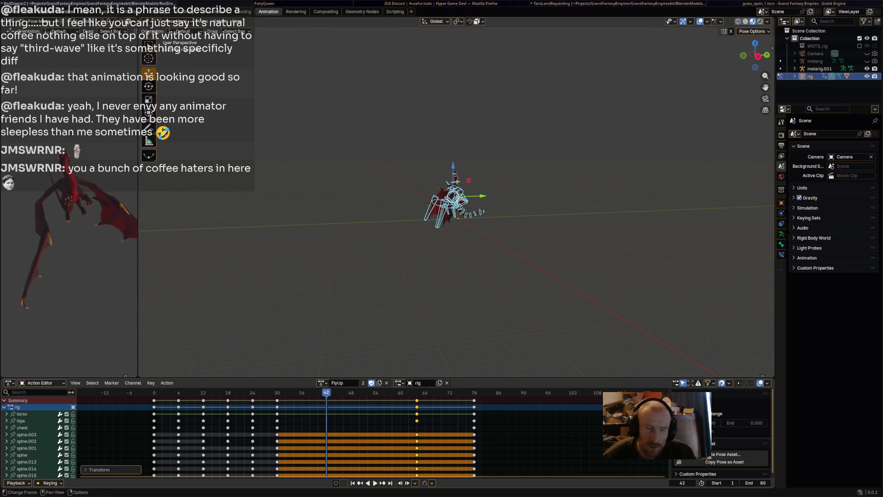
{"action": "key", "text": "ctrl+z"}
{"action": "key", "text": "g"}
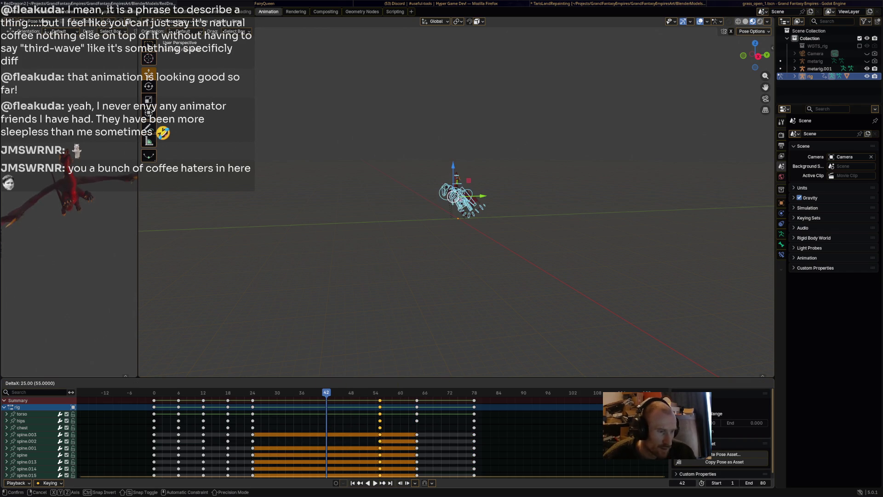
{"action": "key", "text": "Return"}
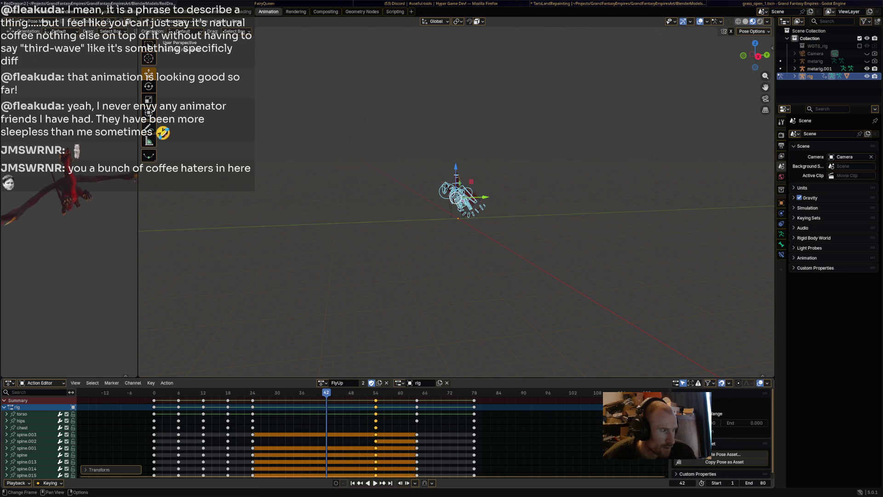
Step: Preview the timing, then shift the selected keys earlier to around frame 49
{"action": "key", "text": "space"}
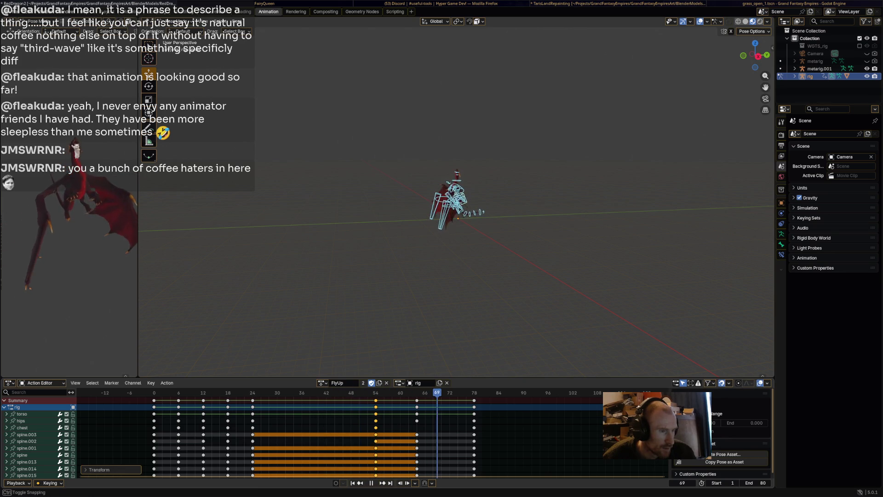
{"action": "key", "text": "space"}
{"action": "left_click", "coordinate": [302, 393]}
{"action": "key", "text": "g"}
{"action": "key", "text": "Return"}
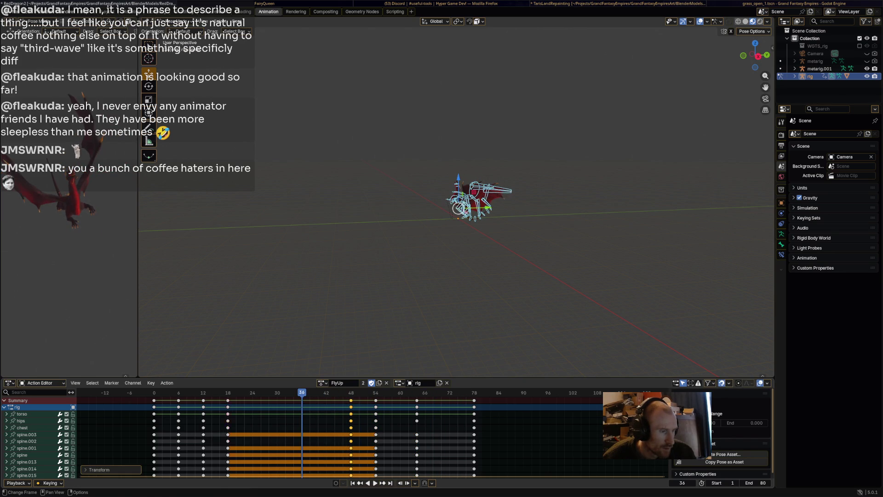
{"action": "key", "text": "g"}
{"action": "key", "text": "Return"}
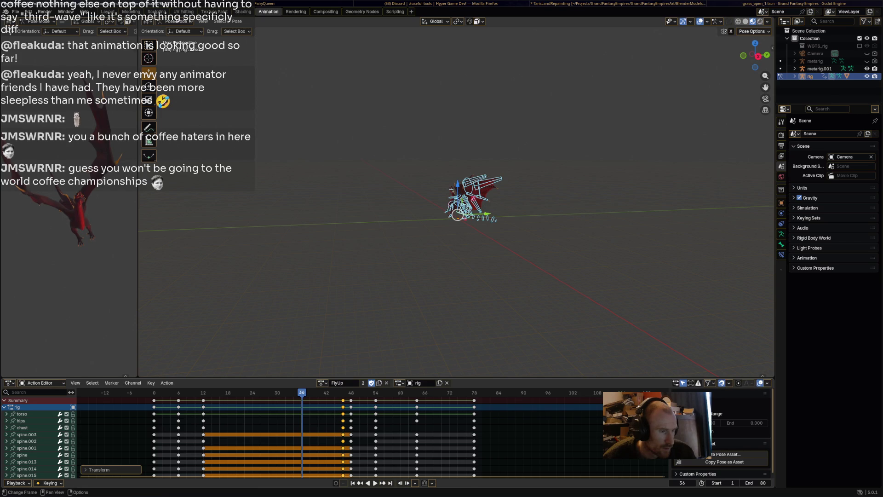
Step: Shift the selected keys further earlier, through frames 44 and 40 to frame 20
{"action": "key", "text": "g"}
{"action": "key", "text": "Return"}
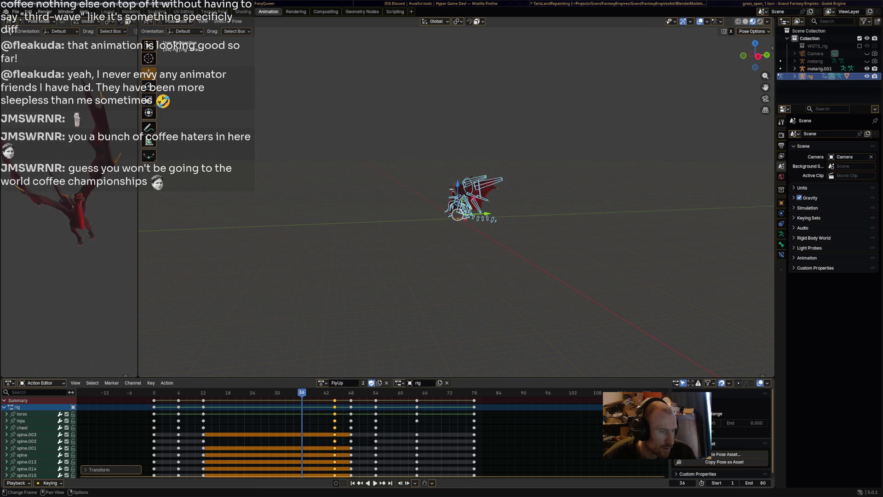
{"action": "key", "text": "g"}
{"action": "key", "text": "Return"}
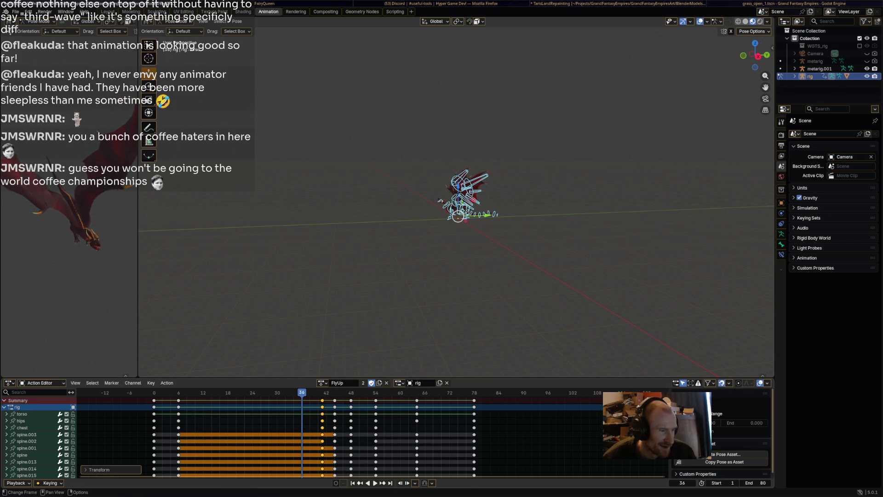
{"action": "key", "text": "g"}
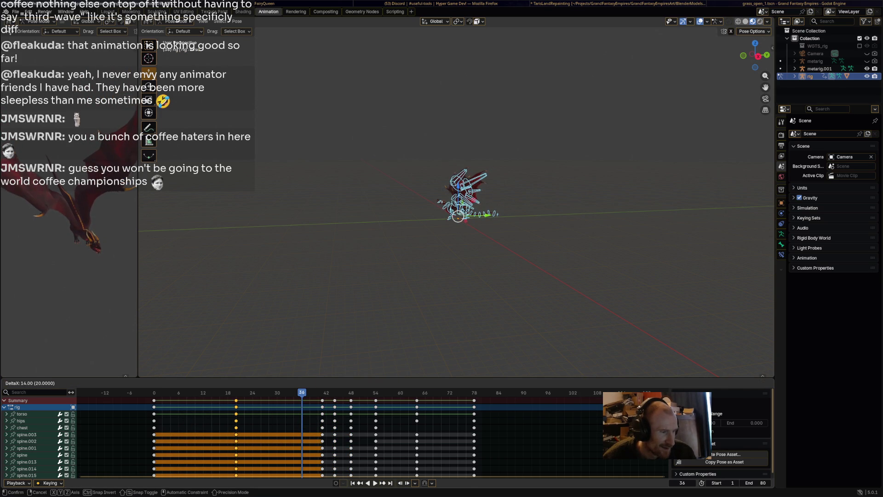
{"action": "key", "text": "Return"}
Step: Preview, settle the selected keys at frame 12, replay, and undo the last move
{"action": "key", "text": "shift+Left"}
{"action": "key", "text": "space"}
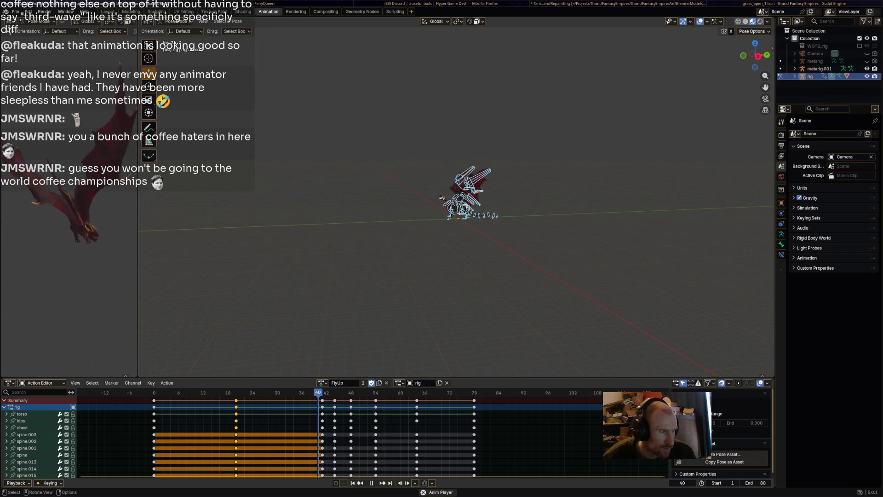
{"action": "key", "text": "space"}
{"action": "key", "text": "g"}
{"action": "key", "text": "Return"}
{"action": "key", "text": "g"}
{"action": "key", "text": "Return"}
{"action": "key", "text": "space"}
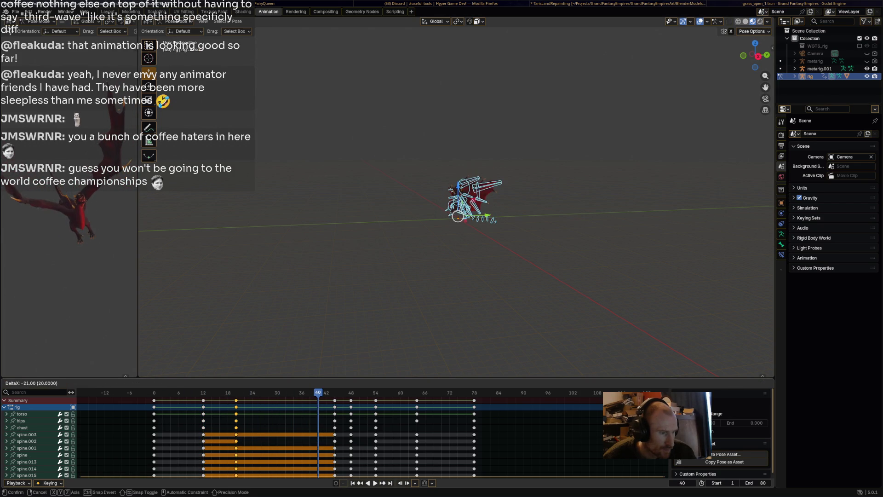
{"action": "key", "text": "ctrl+z"}
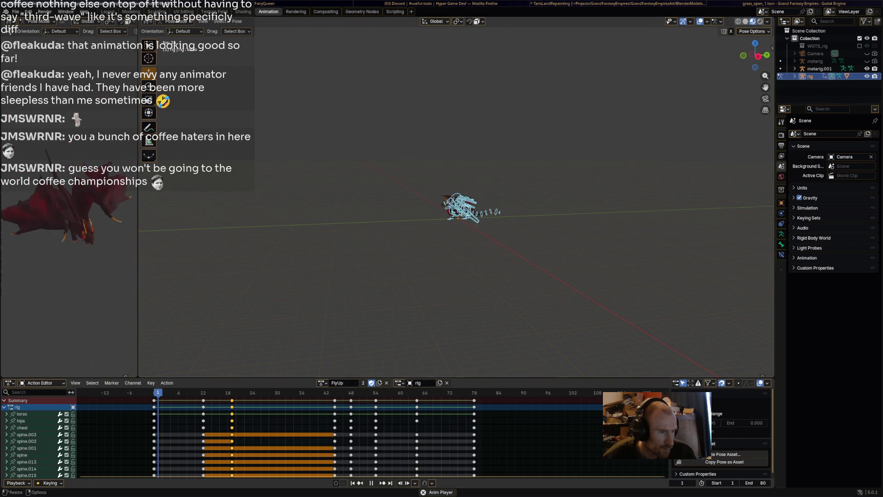
Step: Move the selected keys to around frame 39 and preview the timing
{"action": "key", "text": "space"}
{"action": "key", "text": "g"}
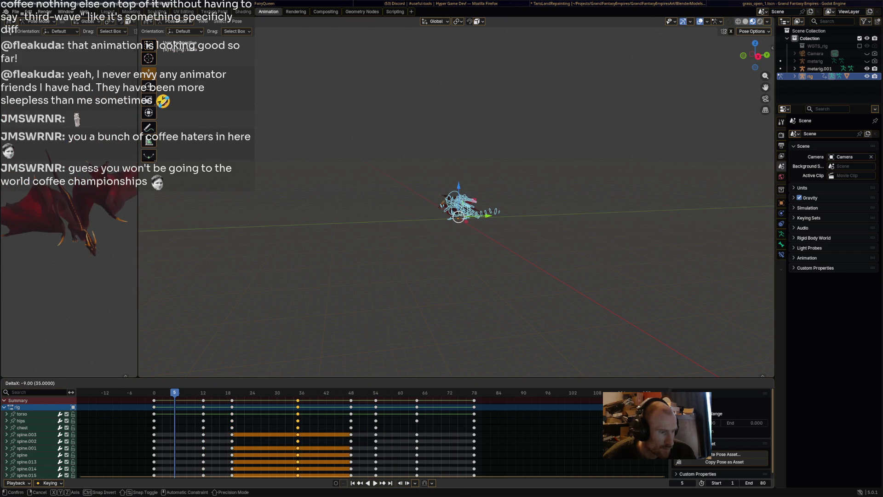
{"action": "key", "text": "Return"}
{"action": "key", "text": "g"}
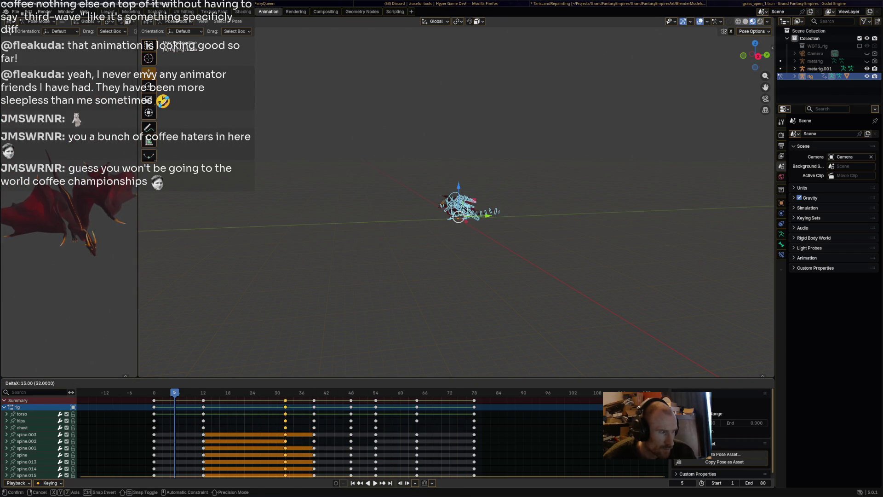
{"action": "key", "text": "Return"}
{"action": "key", "text": "space"}
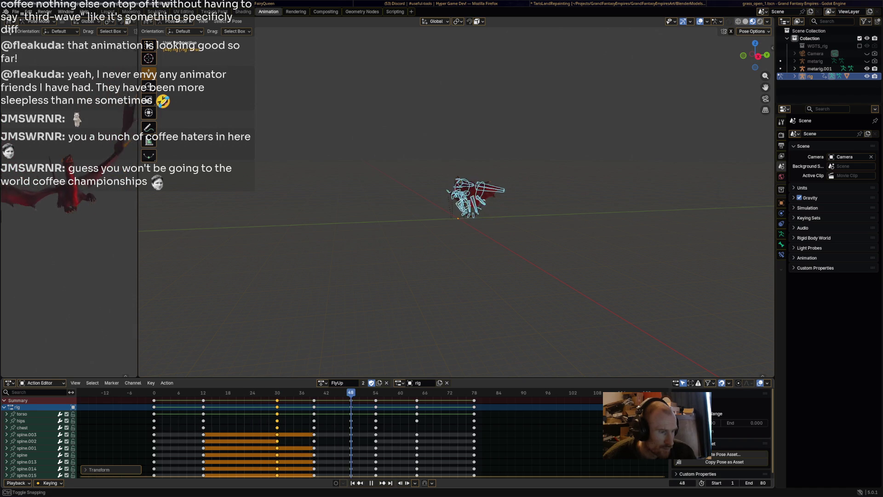
{"action": "key", "text": "space"}
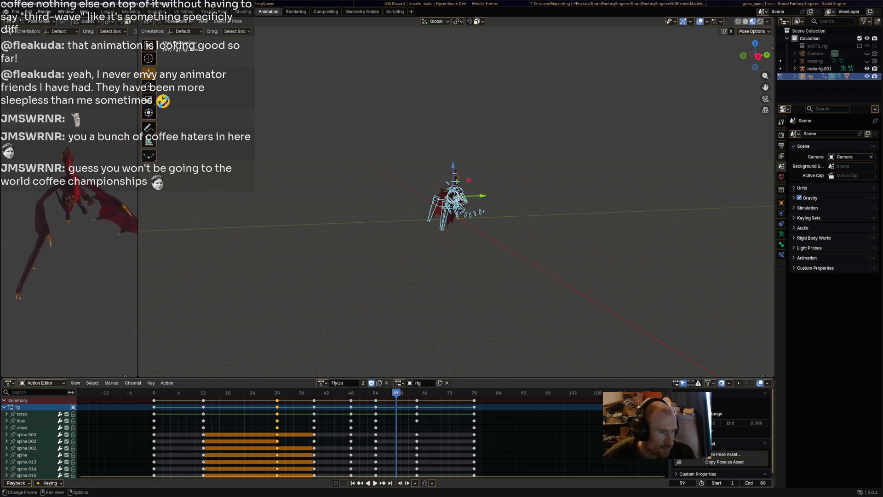
Step: Place keys at frame 48, preview, then shift keys 38 frames earlier with g-38
{"action": "key", "text": "g"}
{"action": "key", "text": "Return"}
{"action": "key", "text": "space"}
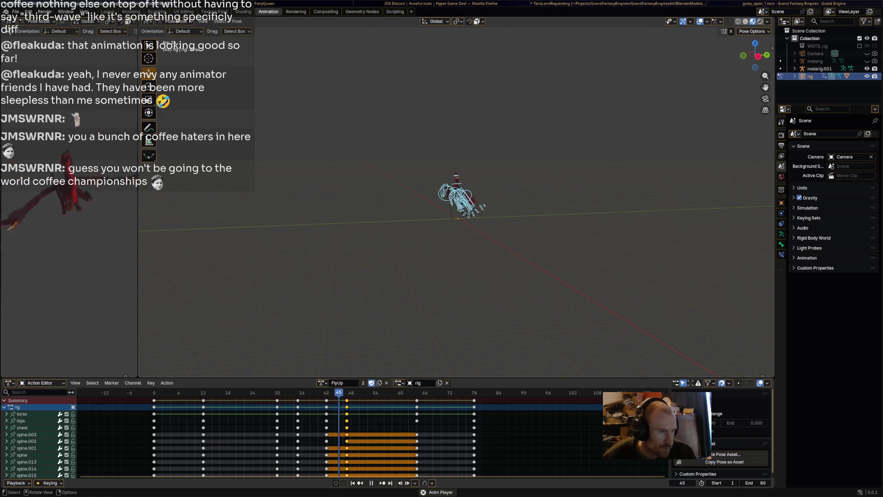
{"action": "key", "text": "space"}
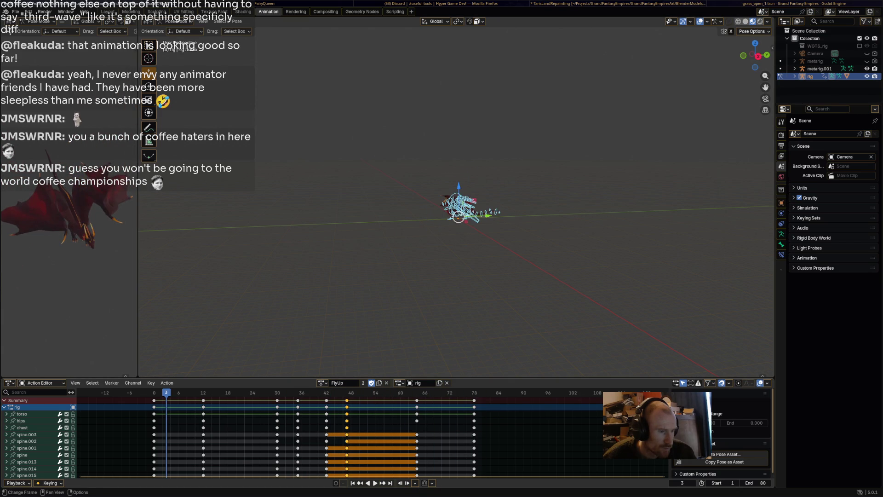
{"action": "type", "text": "g-38"}
{"action": "key", "text": "Return"}
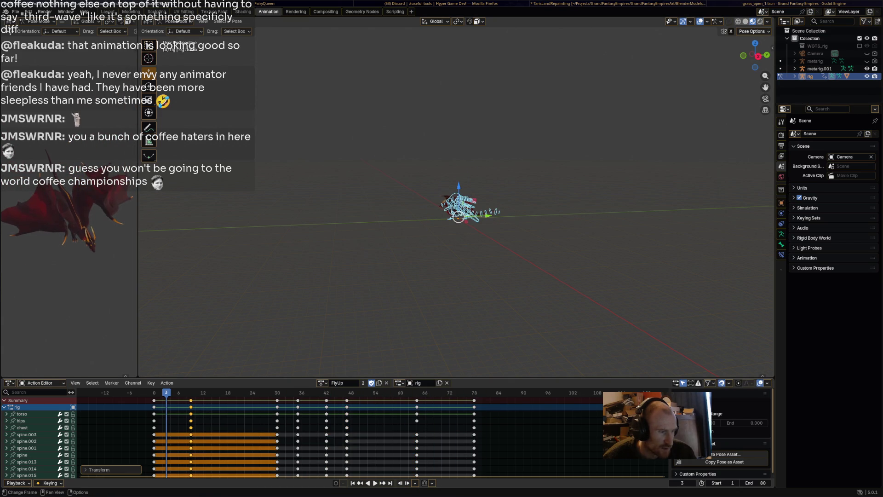
Step: Pull key columns earlier to frames 20, 24, 29, 34, 55 and 60; end scene at 60
{"action": "left_click_drag", "start_coordinate": [277, 400], "coordinate": [236, 401]}
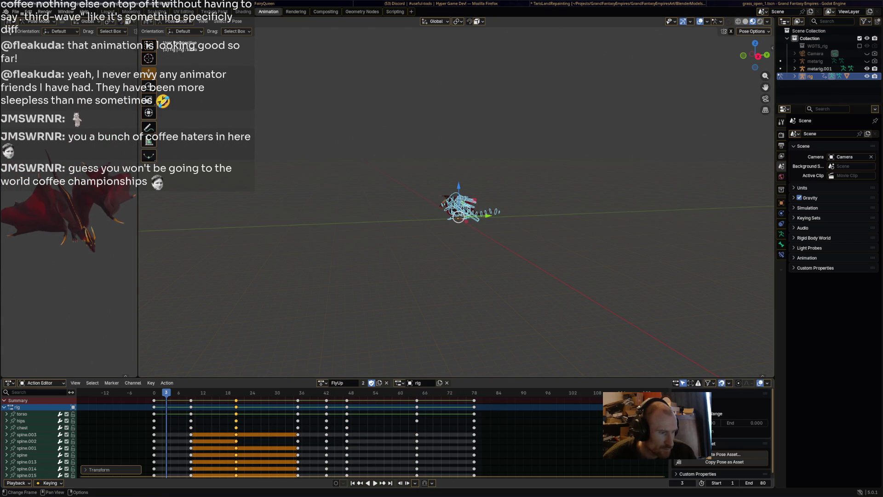
{"action": "left_click_drag", "start_coordinate": [298, 400], "coordinate": [253, 400]}
{"action": "mouse_move", "coordinate": [326, 400]}
{"action": "left_mouse_down"}
{"action": "mouse_move", "coordinate": [272, 400]}
{"action": "mouse_move", "coordinate": [322, 400]}
{"action": "mouse_move", "coordinate": [293, 400]}
{"action": "left_mouse_up"}
{"action": "left_click_drag", "start_coordinate": [417, 401], "coordinate": [339, 400]}
{"action": "left_click_drag", "start_coordinate": [475, 400], "coordinate": [412, 400]}
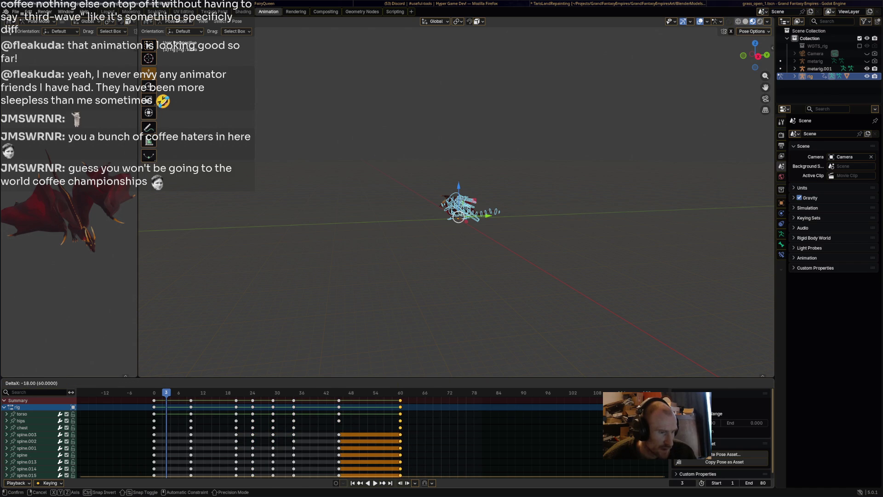
{"action": "key", "text": "Return"}
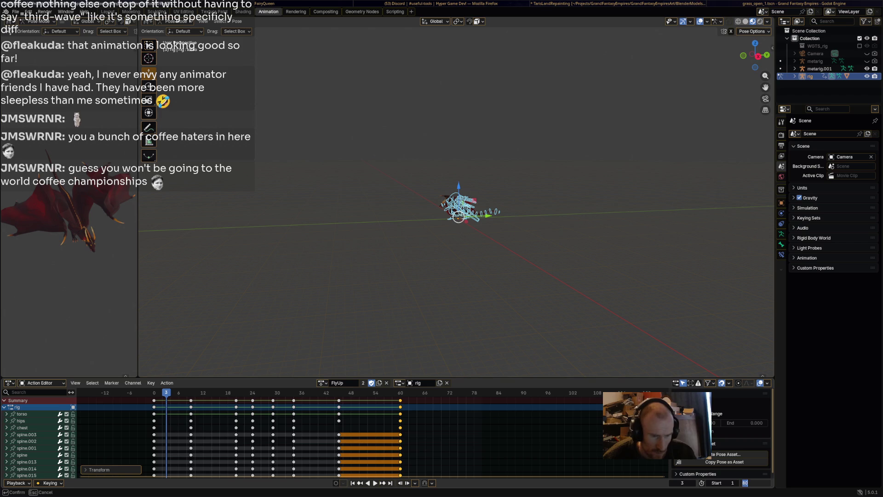
{"action": "type", "text": "60"}
{"action": "key", "text": "Return"}
Step: Play the 60-frame loop, deselect all bones, and save RedDragon2.blend
{"action": "key", "text": "space"}
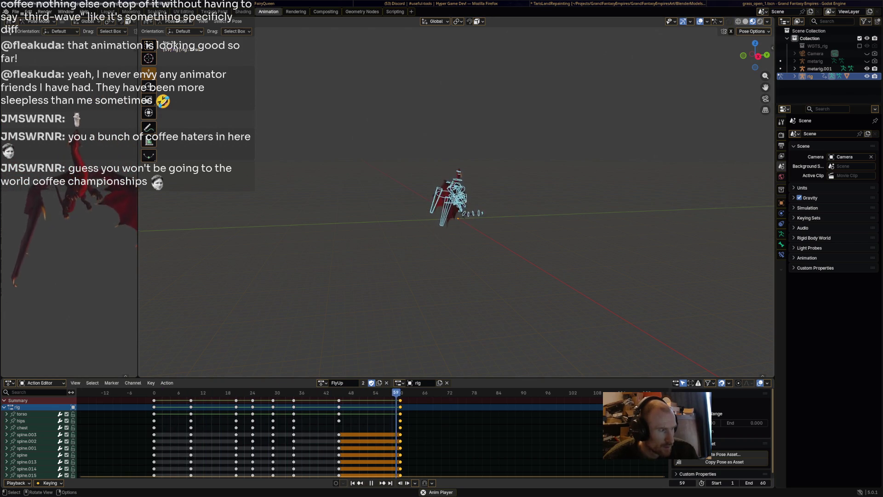
{"action": "key", "text": "alt+a"}
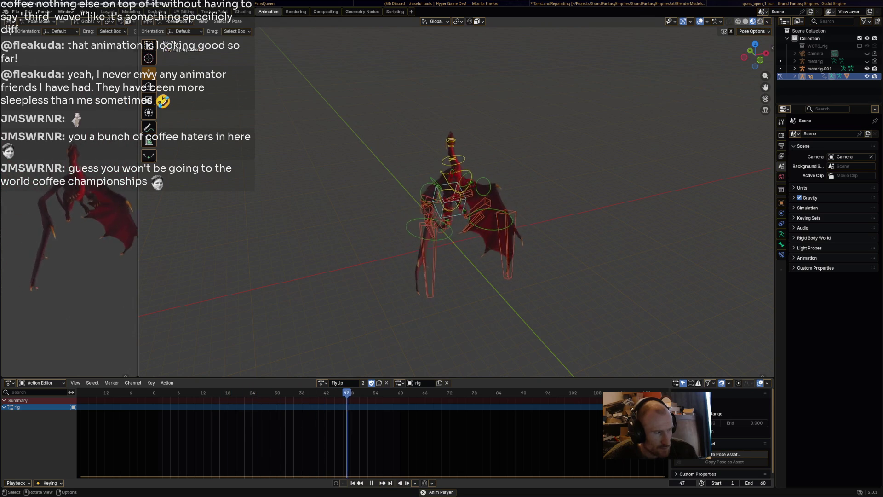
{"action": "key", "text": "space"}
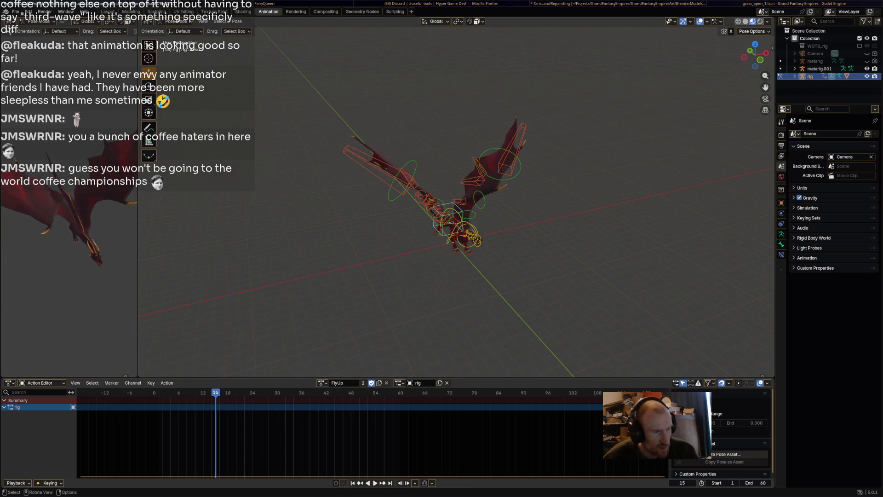
{"action": "key", "text": "ctrl+s"}
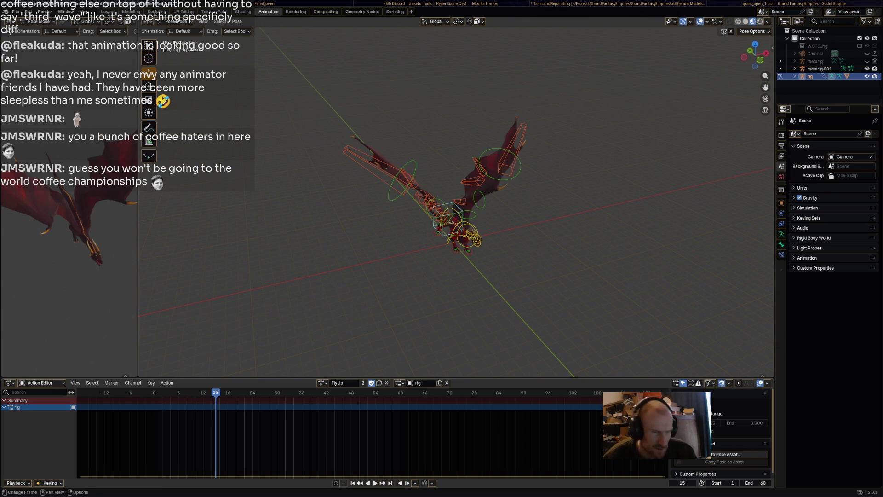
Step: Replay the loop, reselect all bones, and step back one frame
{"action": "key", "text": "space"}
{"action": "key", "text": "space"}
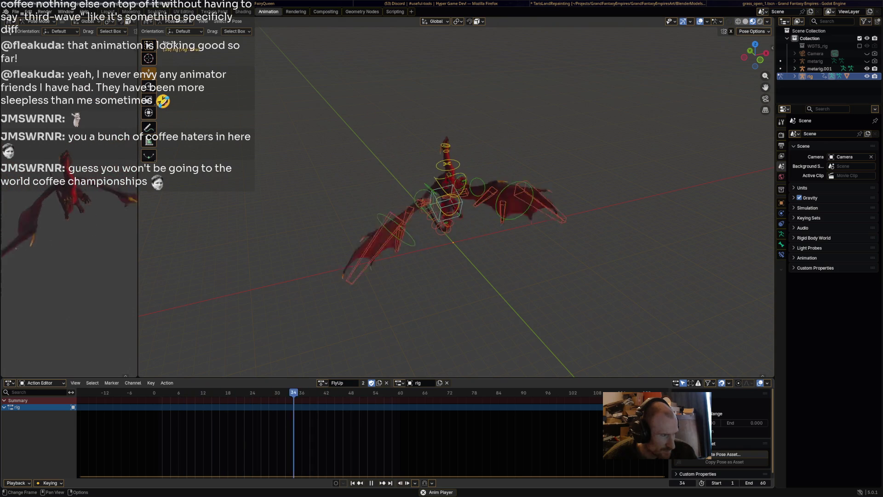
{"action": "key", "text": "space"}
{"action": "key", "text": "space"}
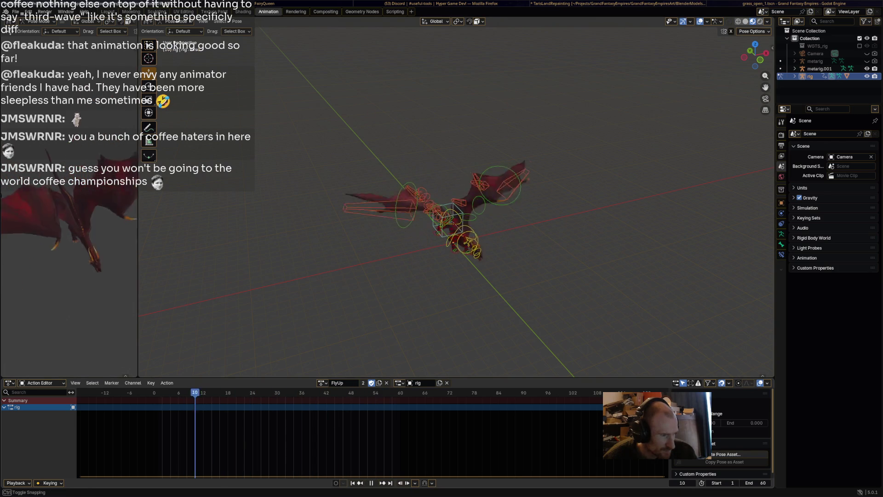
{"action": "key", "text": "a"}
{"action": "key", "text": "space"}
{"action": "key", "text": "Left"}
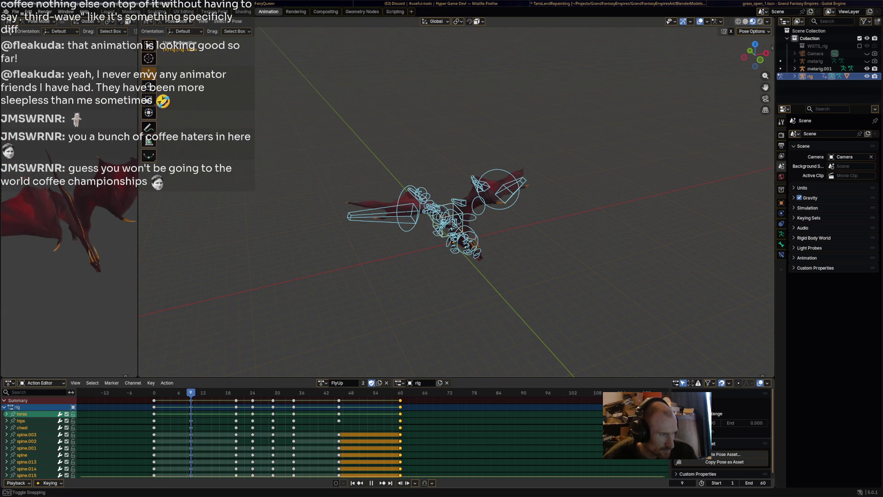
Step: At frame 9, rotate the Wing.001 and Wing.002 bones on both wings upward
{"action": "key", "text": "space"}
{"action": "mouse_move", "coordinate": [460, 276]}
{"action": "middle_mouse_down"}
{"action": "mouse_move", "coordinate": [423, 230]}
{"action": "mouse_move", "coordinate": [441, 221]}
{"action": "middle_mouse_up"}
{"action": "left_click", "coordinate": [496, 209]}
{"action": "left_click_drag", "start_coordinate": [501, 216], "coordinate": [483, 220]}
{"action": "left_click", "coordinate": [503, 184]}
{"action": "left_click_drag", "start_coordinate": [507, 189], "coordinate": [495, 171]}
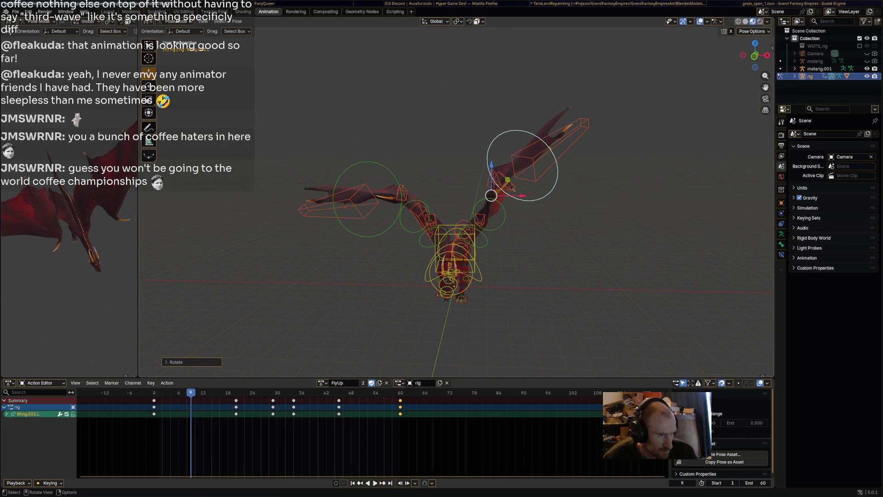
{"action": "left_click", "coordinate": [419, 210]}
{"action": "left_click_drag", "start_coordinate": [420, 210], "coordinate": [425, 220]}
{"action": "mouse_move", "coordinate": [411, 179]}
{"action": "left_mouse_down"}
{"action": "mouse_move", "coordinate": [414, 158]}
{"action": "mouse_move", "coordinate": [408, 191]}
{"action": "mouse_move", "coordinate": [412, 181]}
{"action": "left_mouse_up"}
{"action": "mouse_move", "coordinate": [412, 182]}
{"action": "middle_mouse_down"}
{"action": "mouse_move", "coordinate": [411, 202]}
{"action": "mouse_move", "coordinate": [470, 244]}
{"action": "mouse_move", "coordinate": [500, 214]}
{"action": "middle_mouse_up"}
Step: Rotate the w_feather.001.L and w_feather.001.R bones up and outward
{"action": "left_click", "coordinate": [483, 115]}
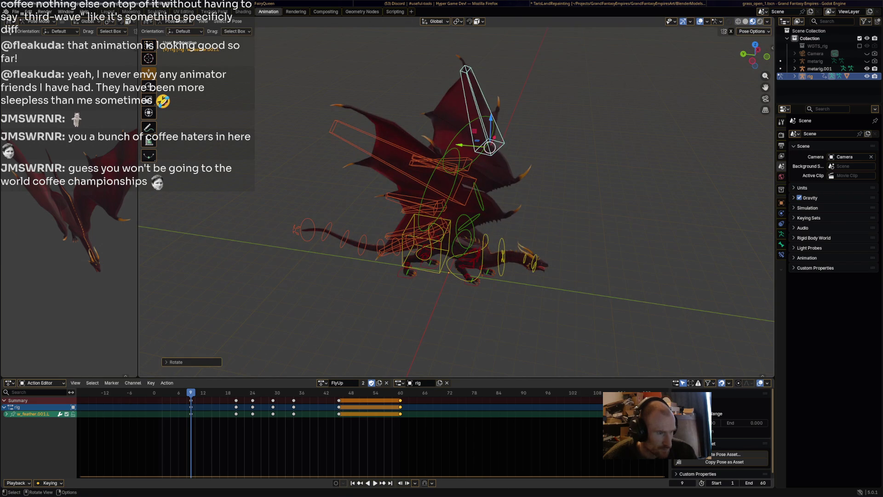
{"action": "left_click", "coordinate": [359, 136]}
{"action": "key", "text": "r"}
{"action": "left_click", "coordinate": [382, 110]}
{"action": "mouse_move", "coordinate": [382, 111]}
{"action": "middle_mouse_down"}
{"action": "mouse_move", "coordinate": [414, 175]}
{"action": "mouse_move", "coordinate": [442, 175]}
{"action": "middle_mouse_up"}
{"action": "key", "text": "r"}
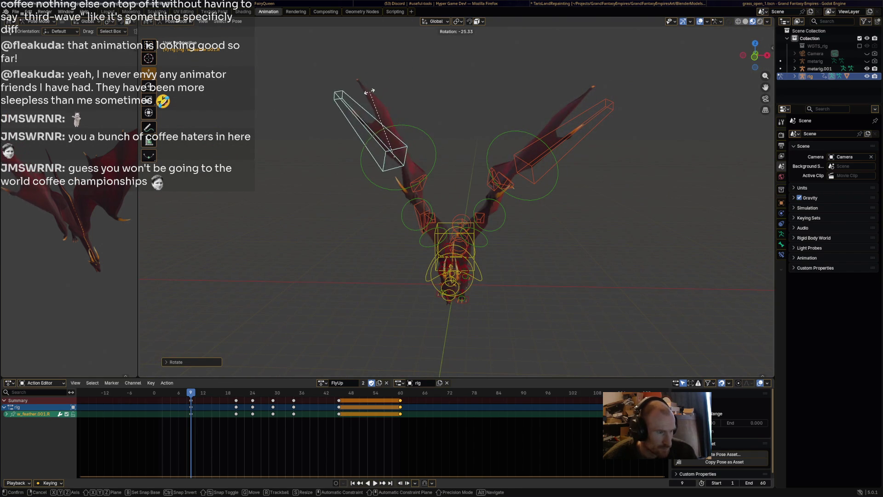
{"action": "left_click", "coordinate": [350, 115]}
Step: Key every bone of the rig at frame 9, then scrub and play to review the pose
{"action": "key", "text": "a"}
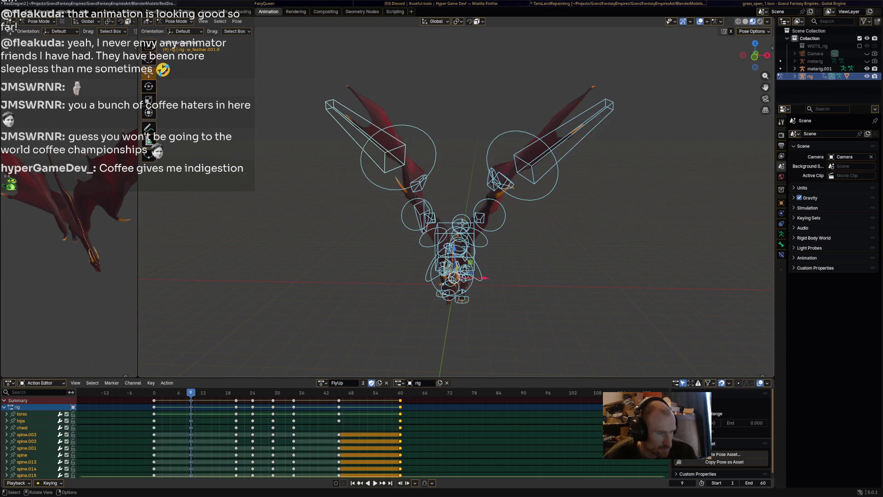
{"action": "key", "text": "i"}
{"action": "left_click_drag", "start_coordinate": [191, 392], "coordinate": [154, 392]}
{"action": "key", "text": "alt+a"}
{"action": "key", "text": "space"}
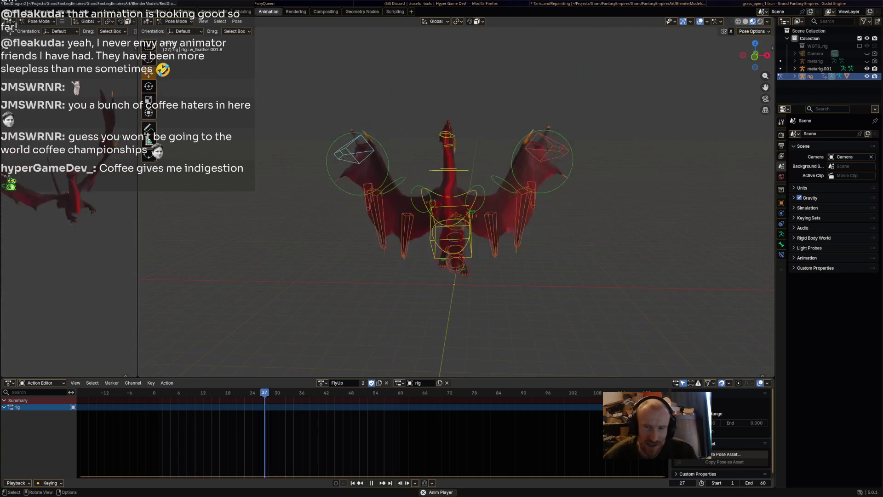
{"action": "key", "text": "space"}
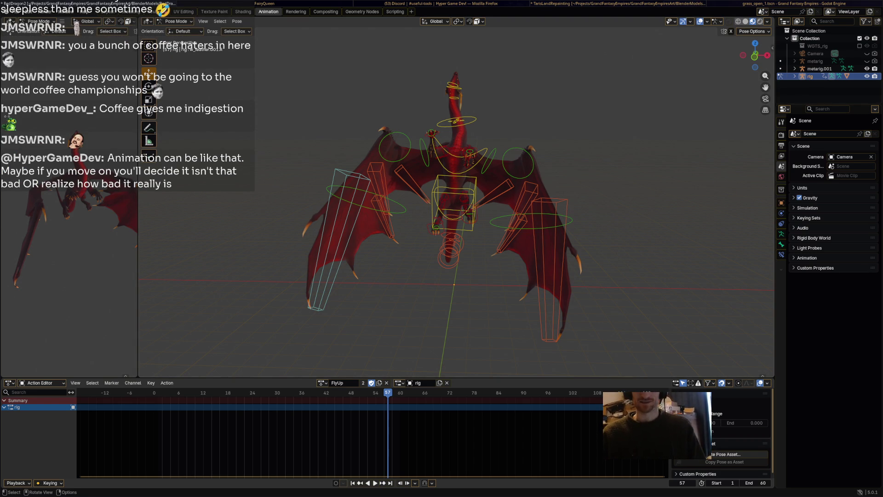
{"action": "key", "text": "space"}
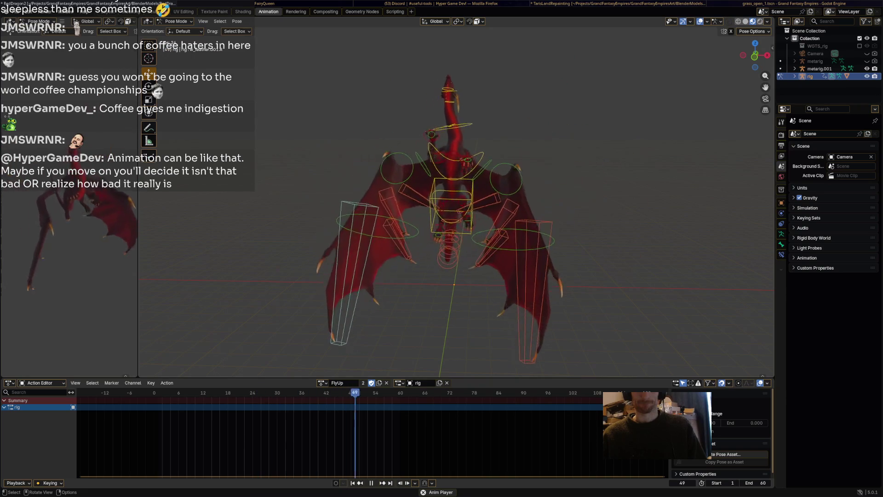
{"action": "key", "text": "space"}
{"action": "key", "text": "a"}
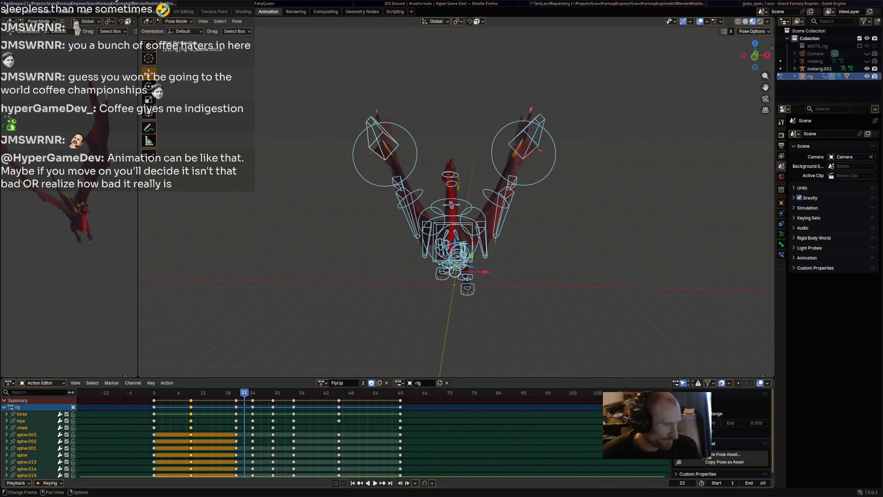
Step: Move the middle FlyUp key column 4 frames earlier, replay it, and save RedDragon2.blend
{"action": "key", "text": "space"}
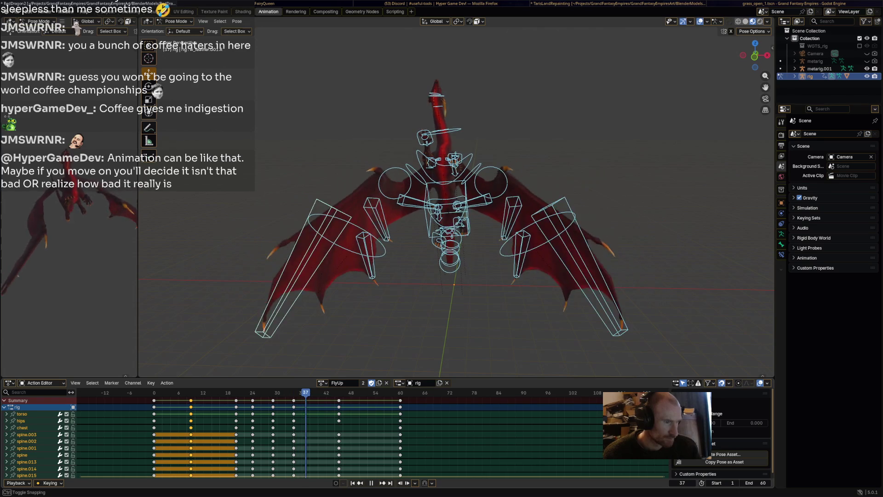
{"action": "key", "text": "ctrl+z"}
{"action": "key", "text": "ctrl+z"}
{"action": "key", "text": "ctrl+z"}
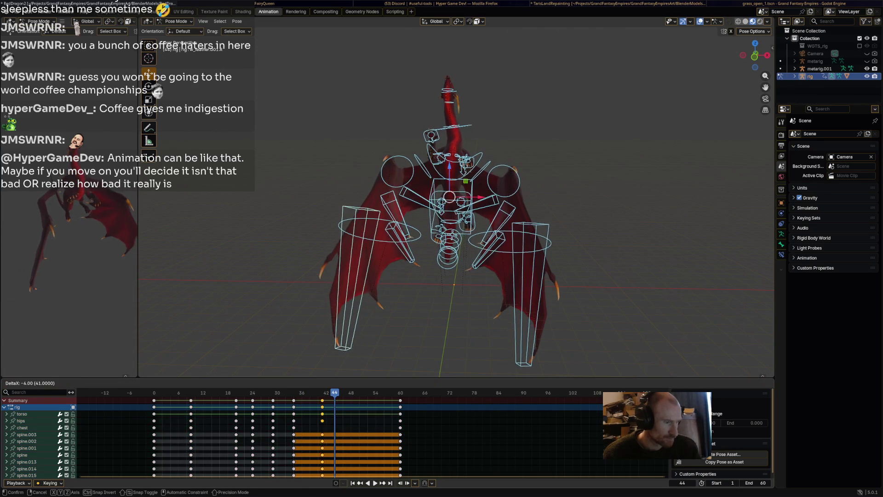
{"action": "key", "text": "ctrl+z"}
{"action": "key", "text": "ctrl+z"}
{"action": "key", "text": "ctrl+z"}
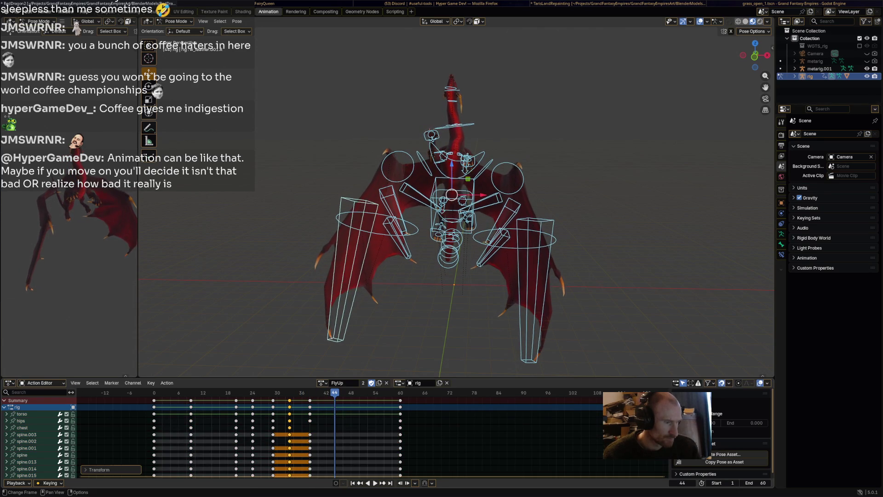
{"action": "key", "text": "space"}
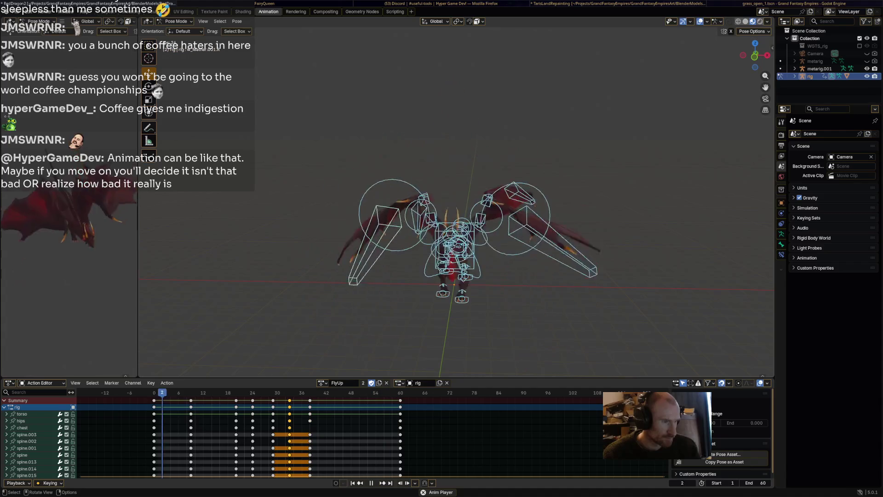
{"action": "key", "text": "space"}
{"action": "key", "text": "ctrl+s"}
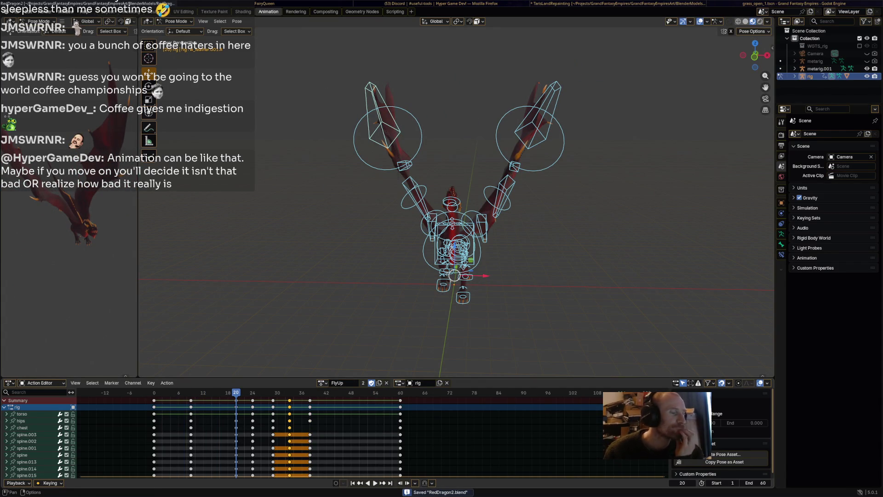
Step: Create a new action as a separate copy of FlyUp
{"action": "left_click", "coordinate": [323, 382]}
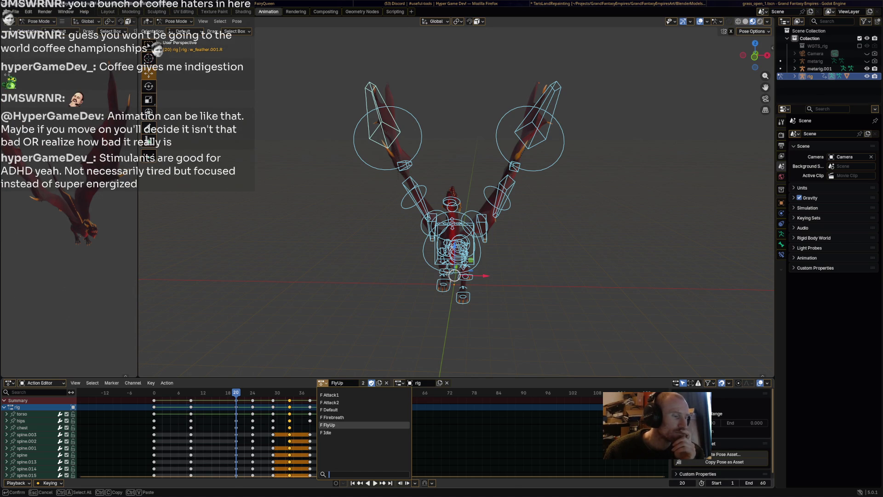
{"action": "key", "text": "Escape"}
{"action": "left_click", "coordinate": [372, 382]}
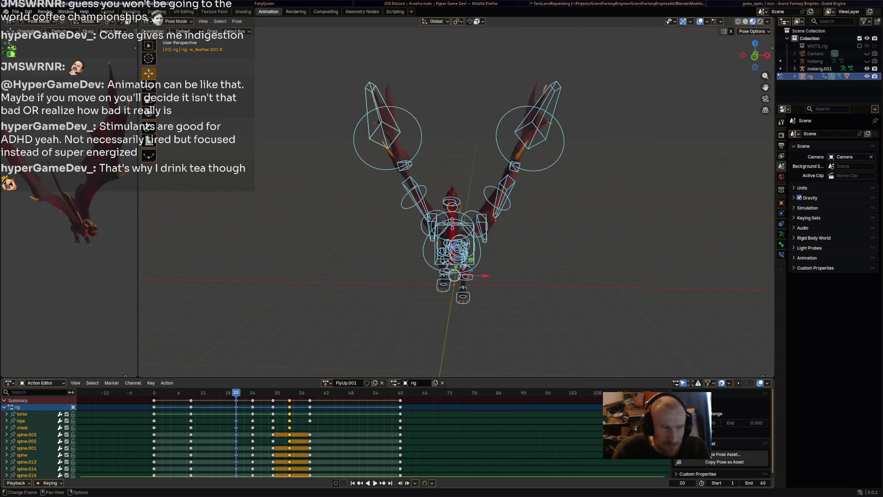
Step: Delete the keys from frames 0–36 and move the frame-60 keys to frame 0
{"action": "left_click_drag", "start_coordinate": [336, 422], "coordinate": [138, 392]}
{"action": "key", "text": "x"}
{"action": "left_click", "coordinate": [147, 399]}
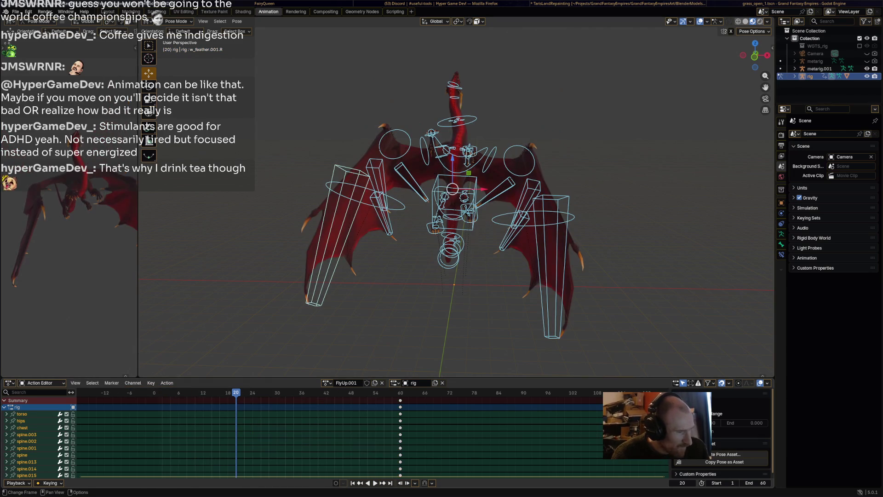
{"action": "left_click_drag", "start_coordinate": [400, 400], "coordinate": [162, 400]}
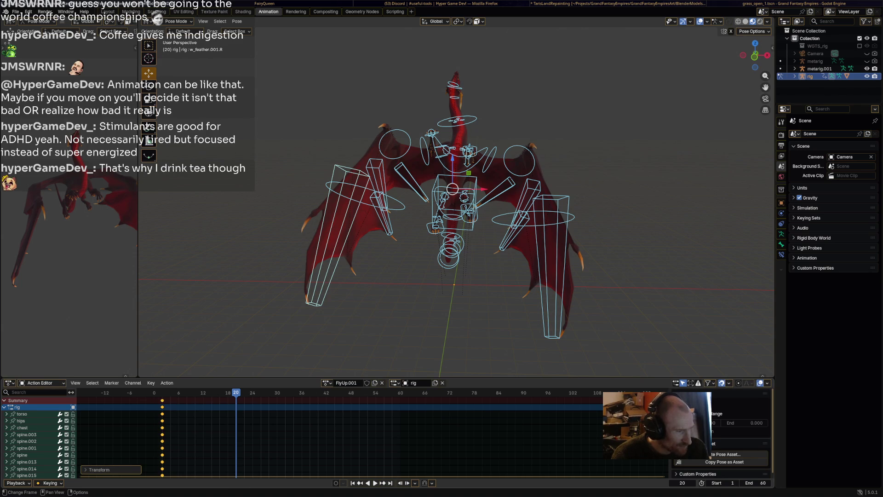
{"action": "key", "text": "g"}
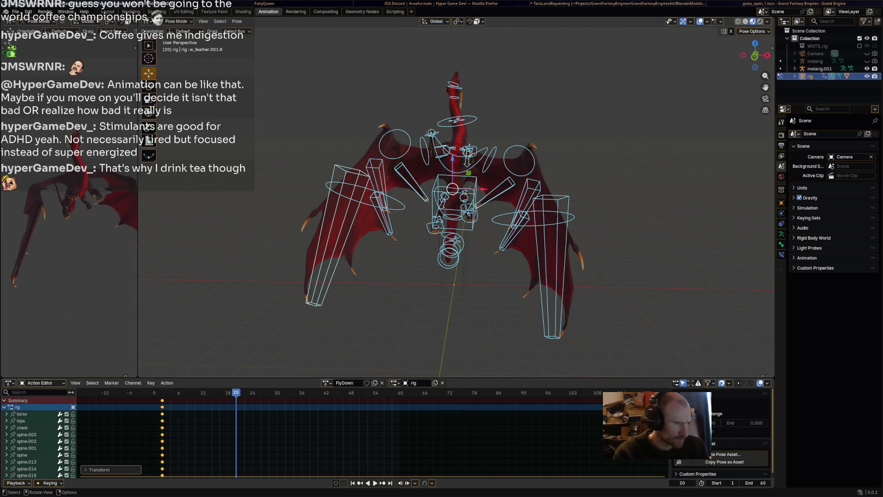
{"action": "scroll", "coordinate": [455, 207], "scroll_direction": "down", "scroll_amount": 3}
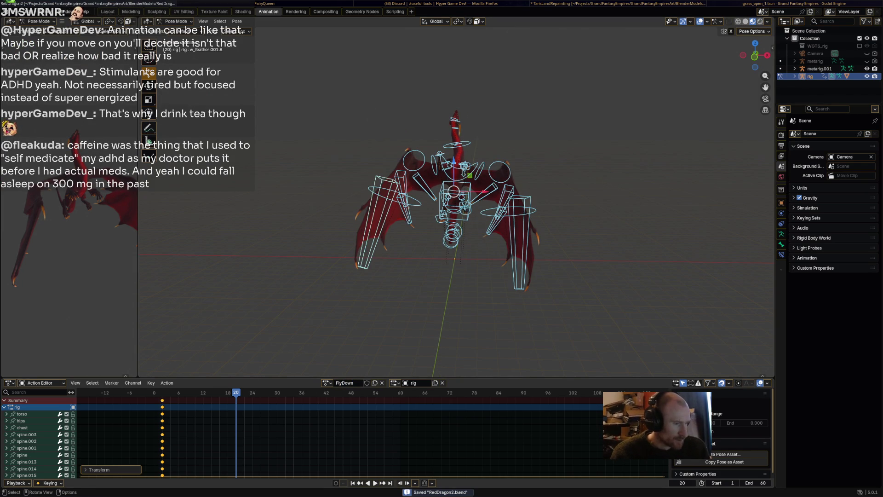
{"action": "middle_click_drag", "start_coordinate": [456, 207], "coordinate": [525, 207]}
Step: In the TarisLandRepainting window, assign the FlyDown action to the dragon rig
{"action": "key", "text": "alt+Tab"}
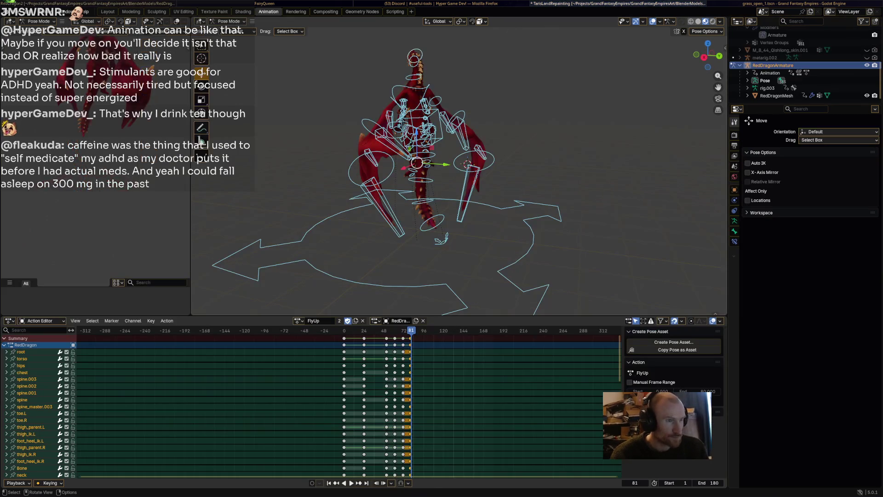
{"action": "left_click", "coordinate": [301, 321]}
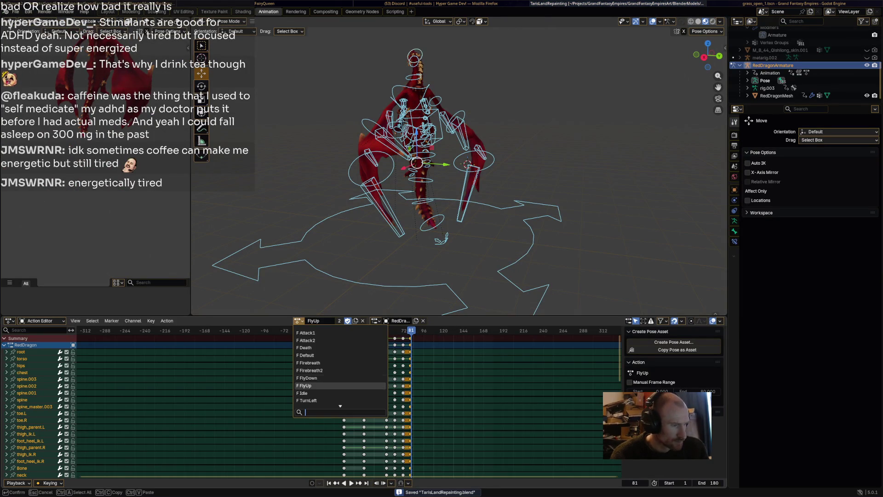
{"action": "left_click", "coordinate": [322, 378]}
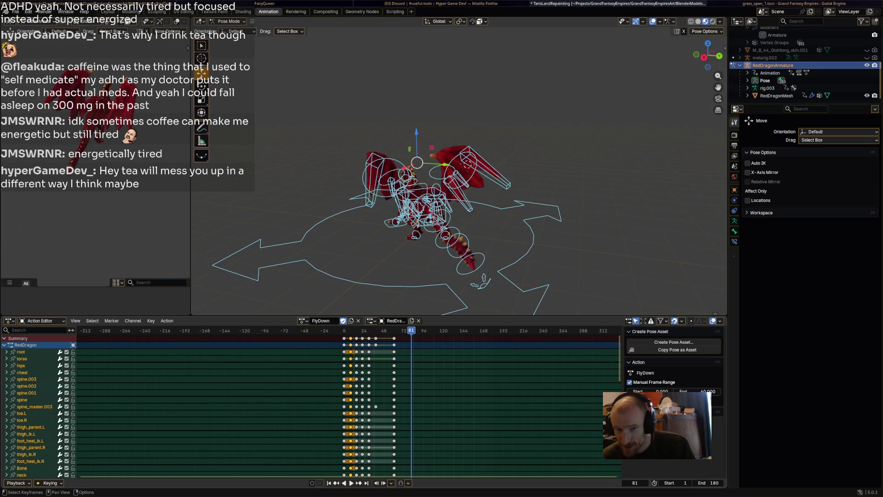
Step: Play the FlyDown animation several times from different angles, including a low front view
{"action": "middle_click_drag", "start_coordinate": [460, 207], "coordinate": [359, 212]}
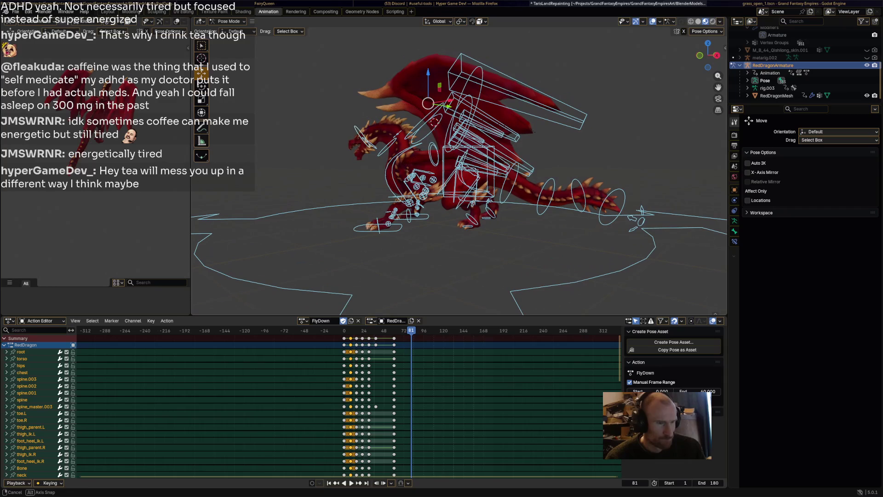
{"action": "key", "text": "space"}
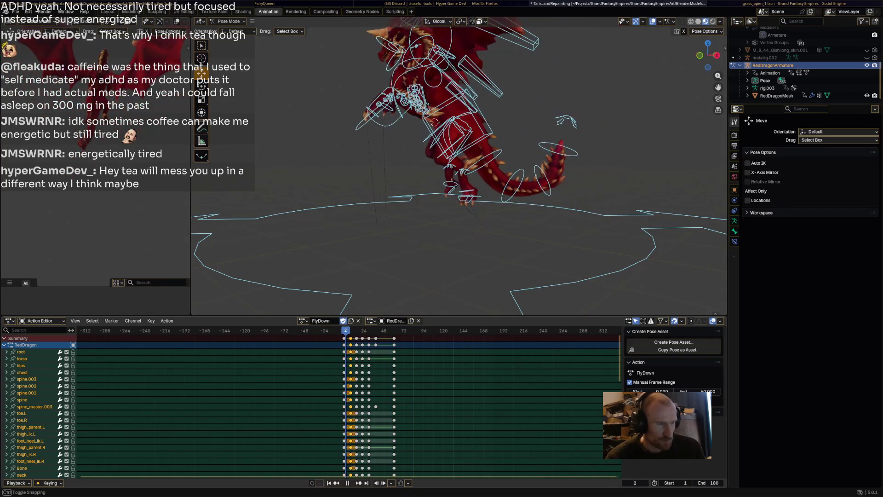
{"action": "key", "text": "Escape"}
{"action": "scroll", "coordinate": [437, 174], "scroll_direction": "down", "scroll_amount": 4}
{"action": "mouse_move", "coordinate": [437, 175]}
{"action": "middle_mouse_down"}
{"action": "mouse_move", "coordinate": [474, 180]}
{"action": "mouse_move", "coordinate": [479, 247]}
{"action": "mouse_move", "coordinate": [469, 221]}
{"action": "mouse_move", "coordinate": [442, 198]}
{"action": "middle_mouse_up"}
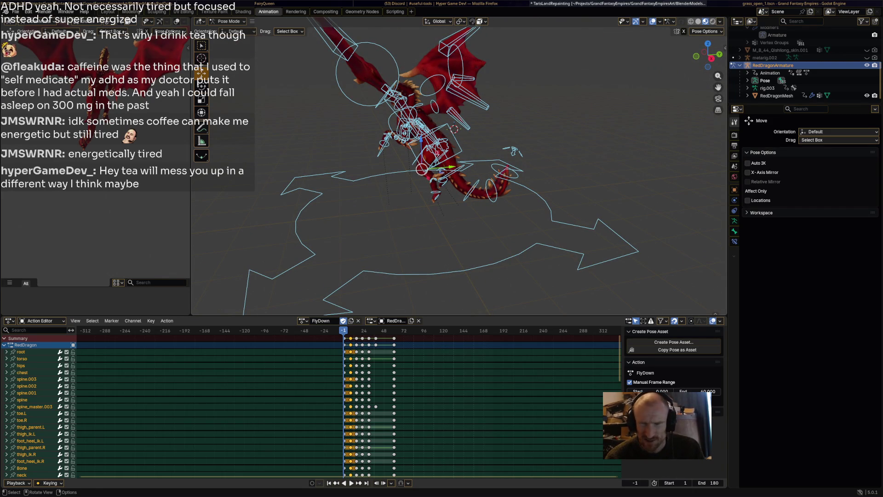
{"action": "mouse_move", "coordinate": [441, 197]}
{"action": "middle_mouse_down"}
{"action": "mouse_move", "coordinate": [436, 163]}
{"action": "mouse_move", "coordinate": [484, 142]}
{"action": "middle_mouse_up"}
{"action": "key", "text": "space"}
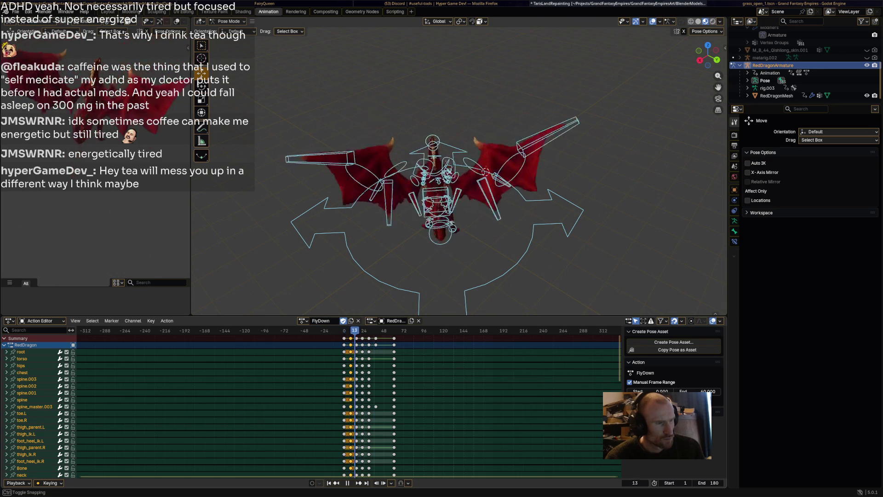
{"action": "key", "text": "space"}
{"action": "middle_click_drag", "start_coordinate": [460, 184], "coordinate": [381, 197]}
{"action": "key", "text": "space"}
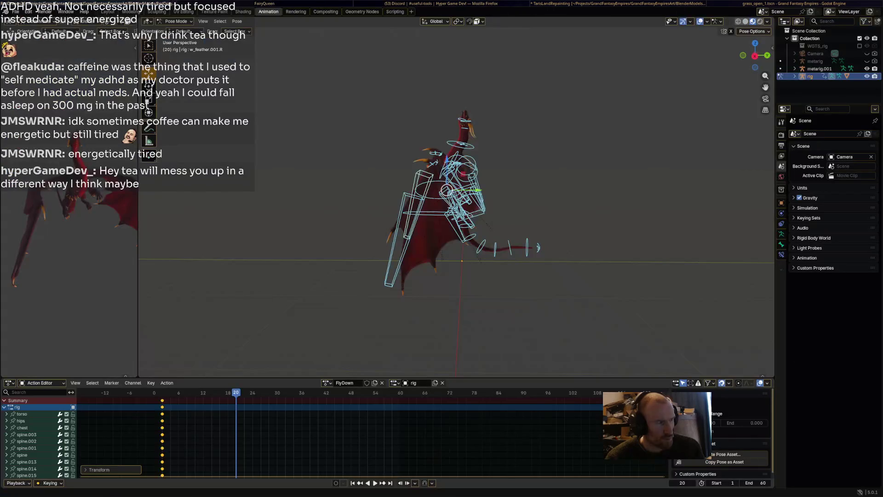
Step: Play the action backwards, then rotate the Wing.001.L bone
{"action": "key", "text": "ctrl+shift+space"}
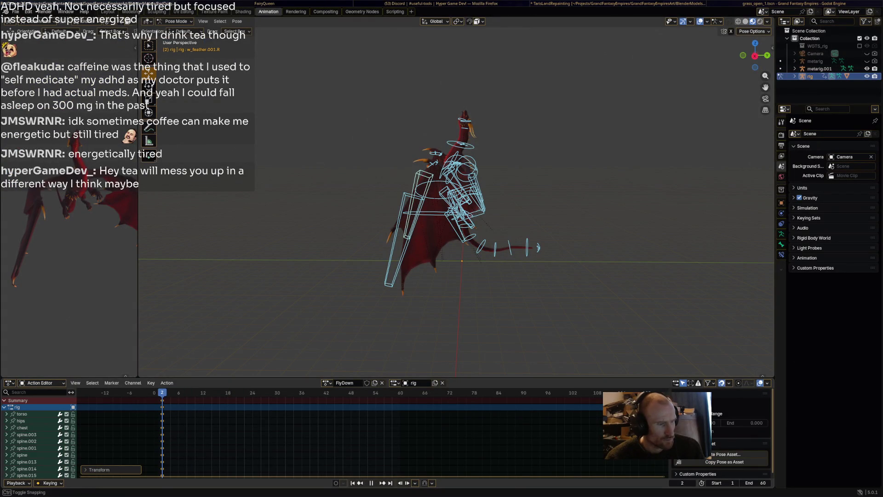
{"action": "key", "text": "space"}
{"action": "mouse_move", "coordinate": [460, 184]}
{"action": "middle_mouse_down"}
{"action": "mouse_move", "coordinate": [481, 189]}
{"action": "mouse_move", "coordinate": [388, 191]}
{"action": "mouse_move", "coordinate": [393, 234]}
{"action": "middle_mouse_up"}
{"action": "scroll", "coordinate": [460, 184], "scroll_direction": "up", "scroll_amount": 3}
{"action": "left_click", "coordinate": [579, 182]}
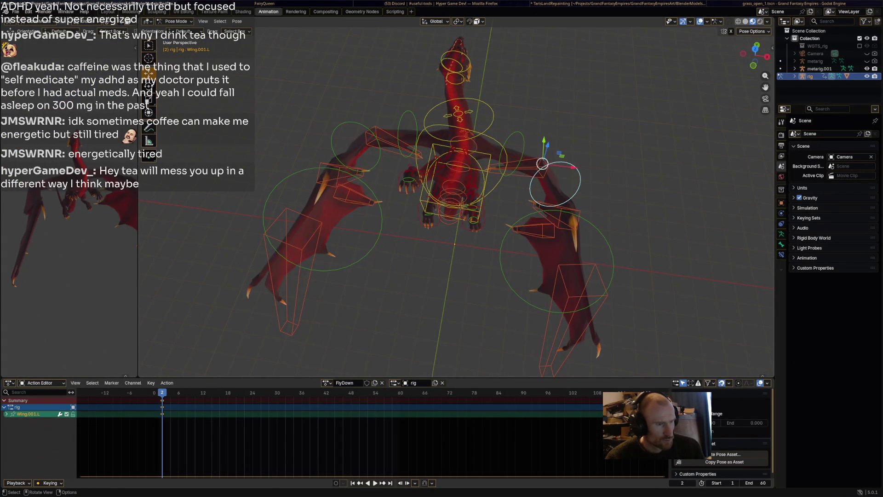
{"action": "key", "text": "r"}
{"action": "left_click", "coordinate": [575, 194]}
Step: Rotate the Wing.L and Wing.R bones upward and rotate Wing.001.R
{"action": "mouse_move", "coordinate": [576, 193]}
{"action": "middle_mouse_down"}
{"action": "mouse_move", "coordinate": [573, 156]}
{"action": "mouse_move", "coordinate": [553, 159]}
{"action": "middle_mouse_up"}
{"action": "left_click", "coordinate": [505, 147]}
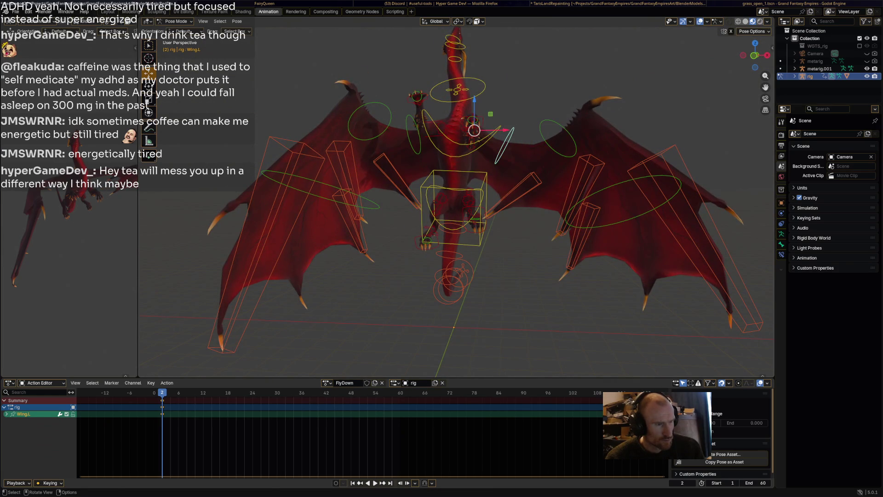
{"action": "key", "text": "r"}
{"action": "left_click", "coordinate": [511, 120]}
{"action": "left_click", "coordinate": [413, 124]}
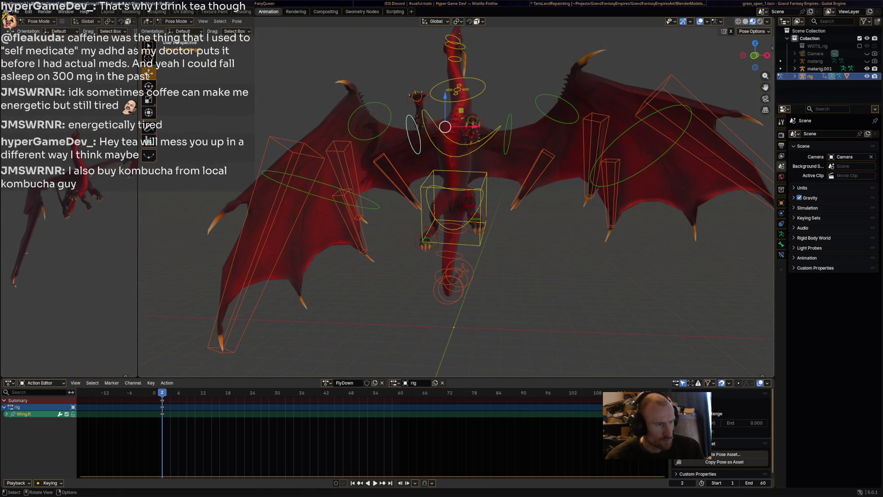
{"action": "key", "text": "r"}
{"action": "left_click", "coordinate": [417, 103]}
{"action": "middle_click_drag", "start_coordinate": [417, 106], "coordinate": [416, 161]}
{"action": "left_click", "coordinate": [354, 182]}
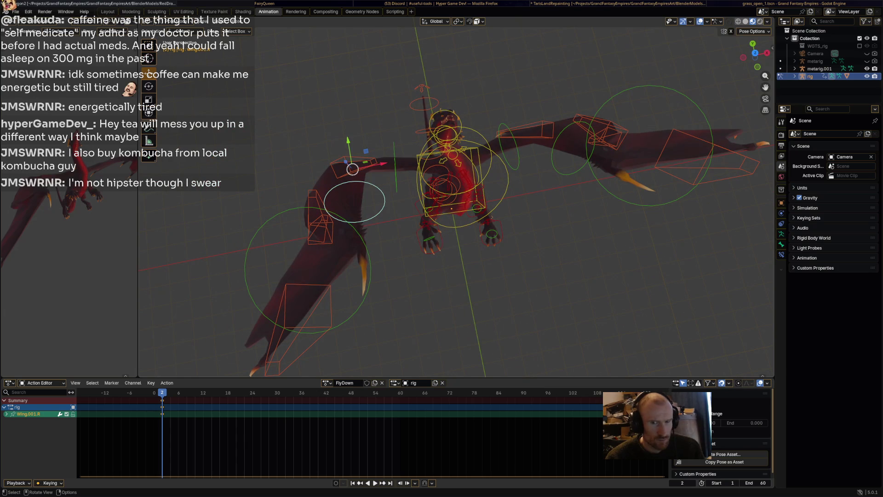
{"action": "key", "text": "r"}
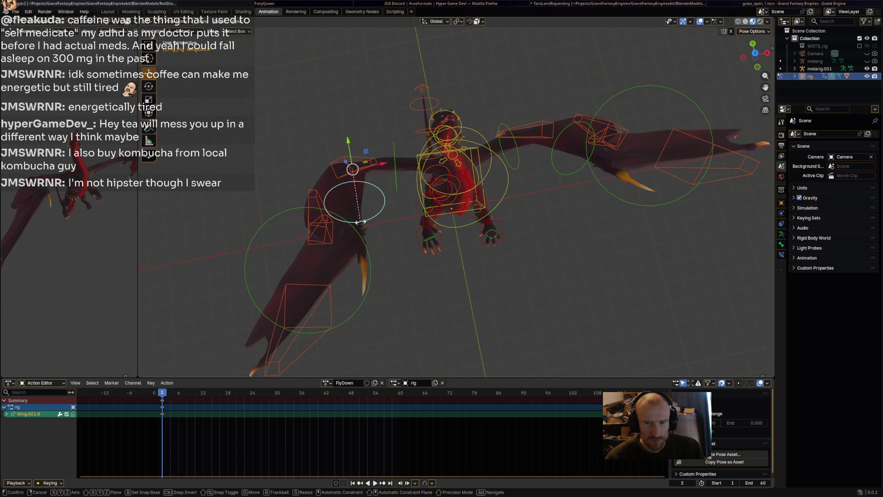
{"action": "key", "text": "Return"}
Step: Reposition and rotate the w_feather.003.L, w_feather.002.L and w_feather.001.L feather bones
{"action": "mouse_move", "coordinate": [417, 161]}
{"action": "middle_mouse_down"}
{"action": "mouse_move", "coordinate": [416, 221]}
{"action": "mouse_move", "coordinate": [359, 157]}
{"action": "middle_mouse_up"}
{"action": "left_click", "coordinate": [352, 147]}
{"action": "left_click_drag", "start_coordinate": [351, 138], "coordinate": [377, 152]}
{"action": "left_click", "coordinate": [339, 220]}
{"action": "key", "text": "r"}
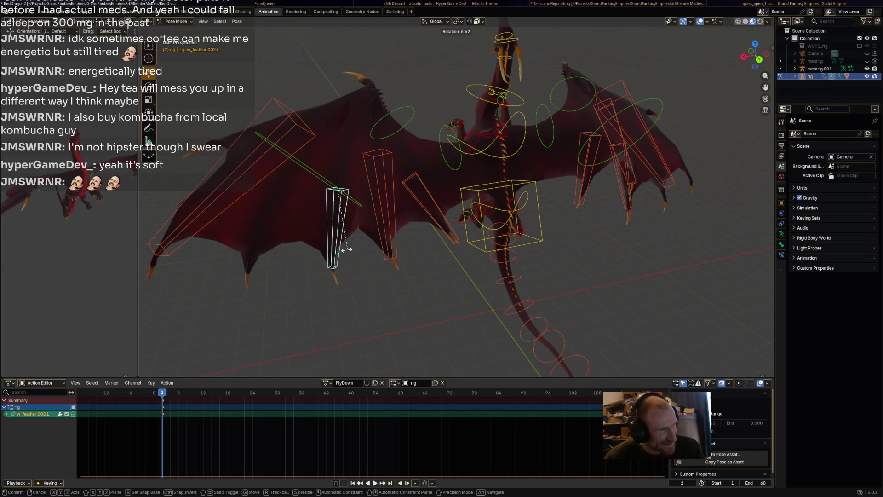
{"action": "left_click", "coordinate": [325, 251]}
{"action": "key", "text": "g"}
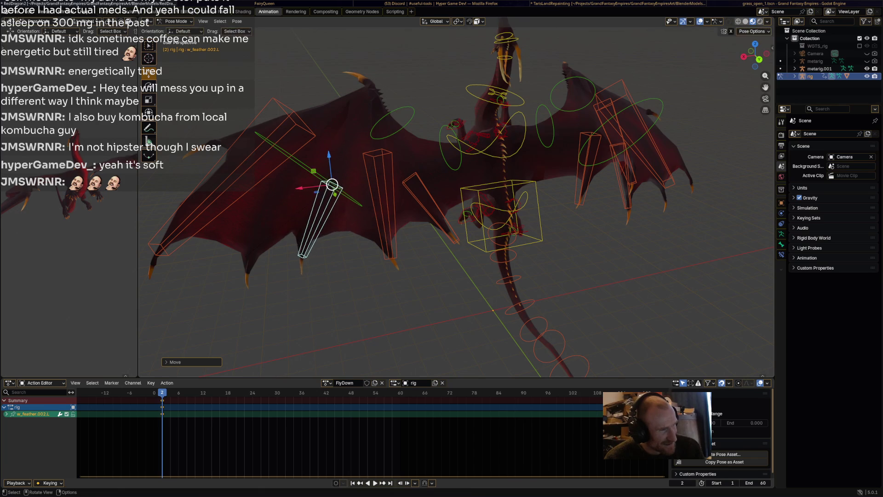
{"action": "left_click", "coordinate": [344, 189]}
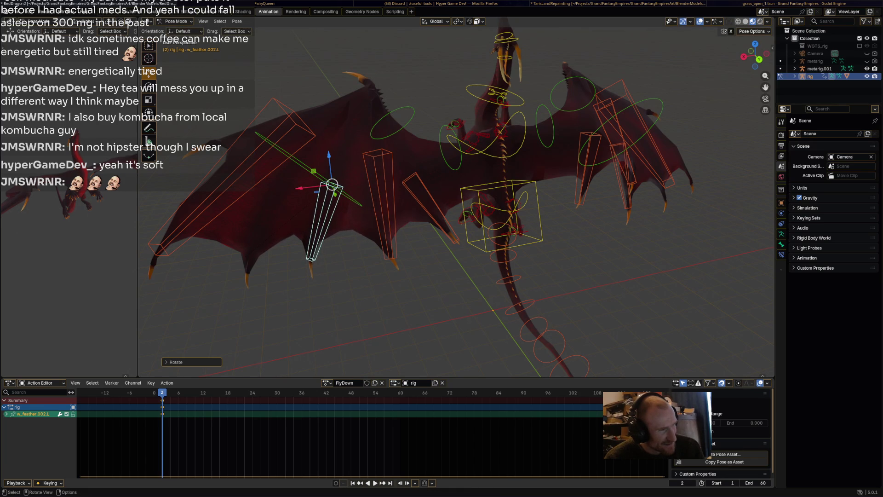
{"action": "left_click", "coordinate": [280, 138]}
{"action": "key", "text": "r"}
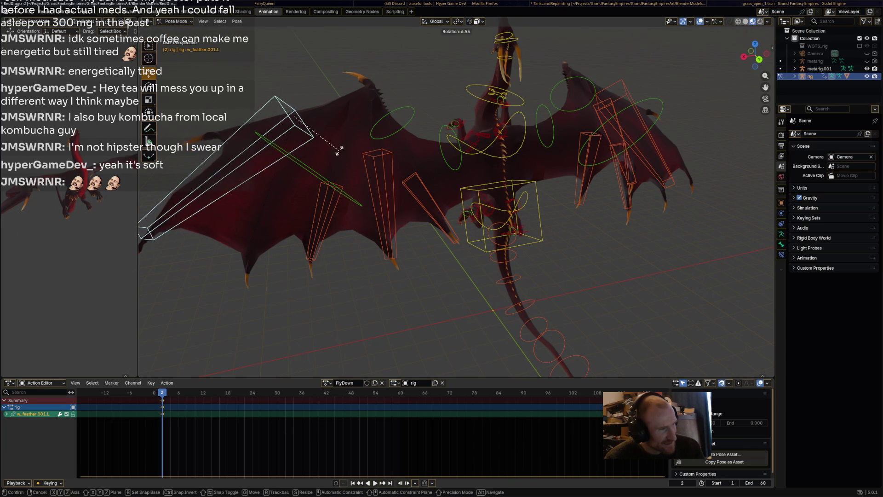
{"action": "left_click", "coordinate": [339, 151]}
Step: Move and rotate the w_feather.002.R feather bone on the right wing
{"action": "middle_click_drag", "start_coordinate": [339, 151], "coordinate": [276, 133]}
{"action": "left_click", "coordinate": [554, 198]}
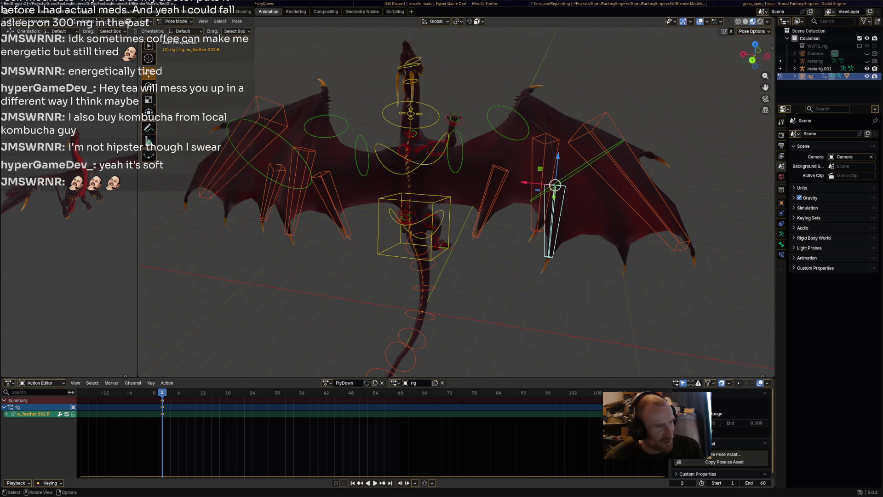
{"action": "key", "text": "g"}
{"action": "left_click", "coordinate": [578, 180]}
{"action": "mouse_move", "coordinate": [579, 180]}
{"action": "middle_mouse_down"}
{"action": "mouse_move", "coordinate": [610, 161]}
{"action": "mouse_move", "coordinate": [598, 184]}
{"action": "mouse_move", "coordinate": [557, 182]}
{"action": "middle_mouse_up"}
{"action": "key", "text": "r"}
{"action": "left_click", "coordinate": [614, 185]}
Step: Rotate the w_feather.001.R feather bone and select the Wing.002.R bone
{"action": "left_click", "coordinate": [550, 221]}
{"action": "mouse_move", "coordinate": [550, 221]}
{"action": "middle_mouse_down"}
{"action": "mouse_move", "coordinate": [589, 226]}
{"action": "mouse_move", "coordinate": [543, 230]}
{"action": "middle_mouse_up"}
{"action": "key", "text": "r"}
{"action": "left_click", "coordinate": [598, 235]}
{"action": "left_click", "coordinate": [447, 225]}
{"action": "middle_click_drag", "start_coordinate": [446, 225], "coordinate": [510, 207]}
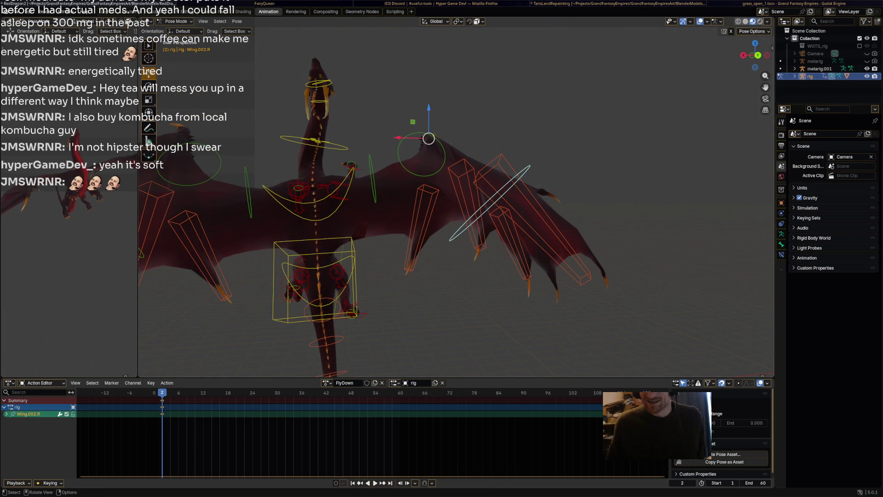
{"action": "middle_click_drag", "start_coordinate": [511, 207], "coordinate": [575, 165]}
Step: Tilt the chest bone and rotate the neck bone
{"action": "left_click", "coordinate": [368, 154]}
{"action": "key", "text": "r"}
{"action": "key", "text": "Return"}
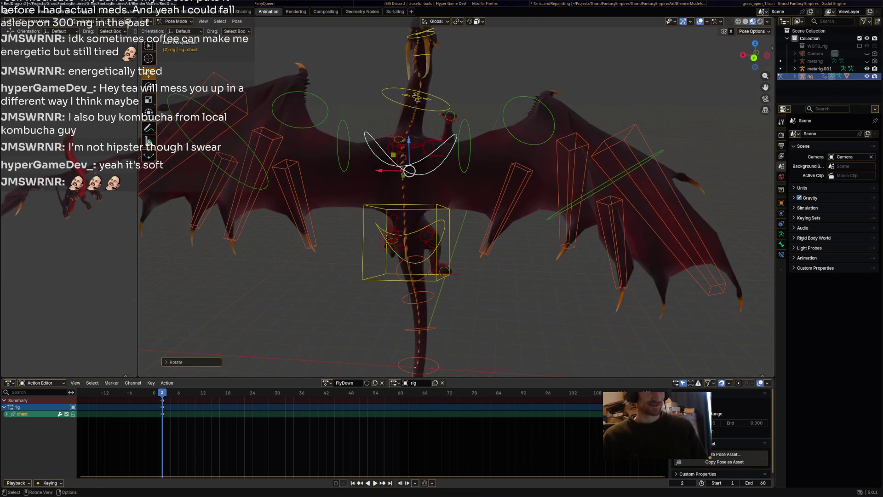
{"action": "middle_click_drag", "start_coordinate": [368, 154], "coordinate": [426, 132], "text": "shift"}
{"action": "scroll", "coordinate": [426, 131], "scroll_direction": "up", "scroll_amount": 2}
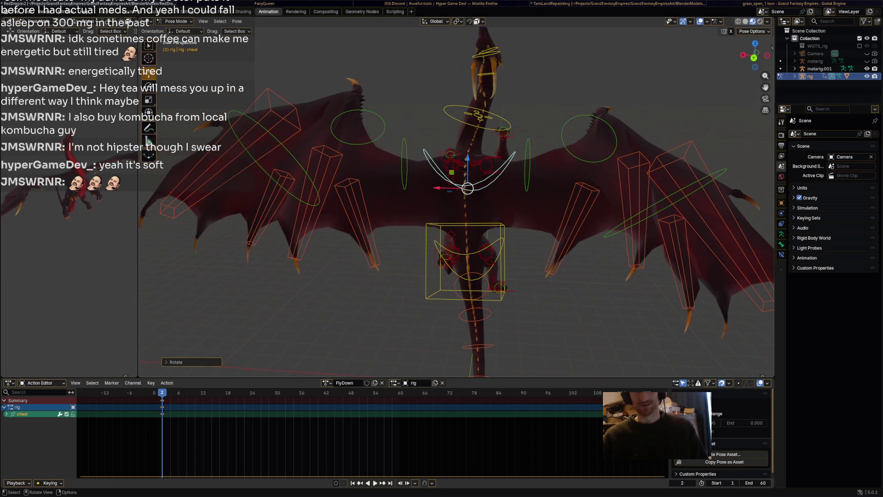
{"action": "left_click", "coordinate": [490, 118]}
{"action": "key", "text": "r"}
{"action": "left_click", "coordinate": [495, 116]}
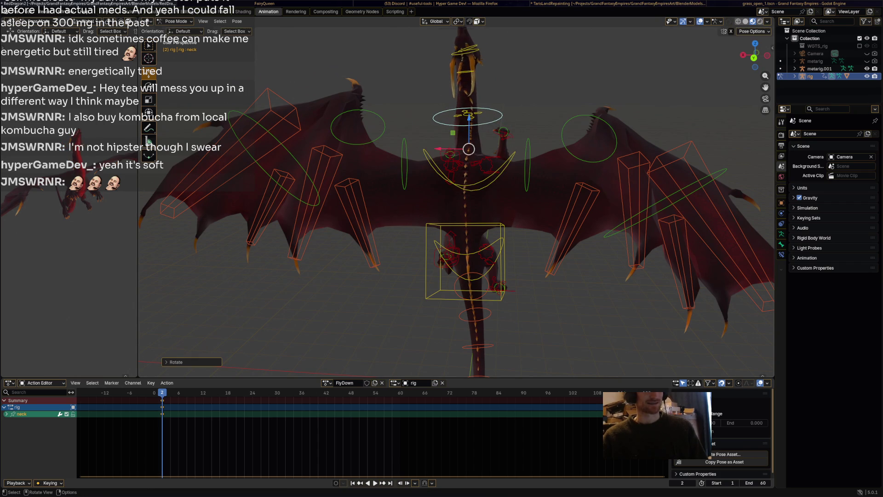
Step: Rotate the Wing.R, Wing.001.R and Wing.001.L bones
{"action": "middle_click_drag", "start_coordinate": [467, 148], "coordinate": [350, 143]}
{"action": "left_click", "coordinate": [398, 138]}
{"action": "key", "text": "r"}
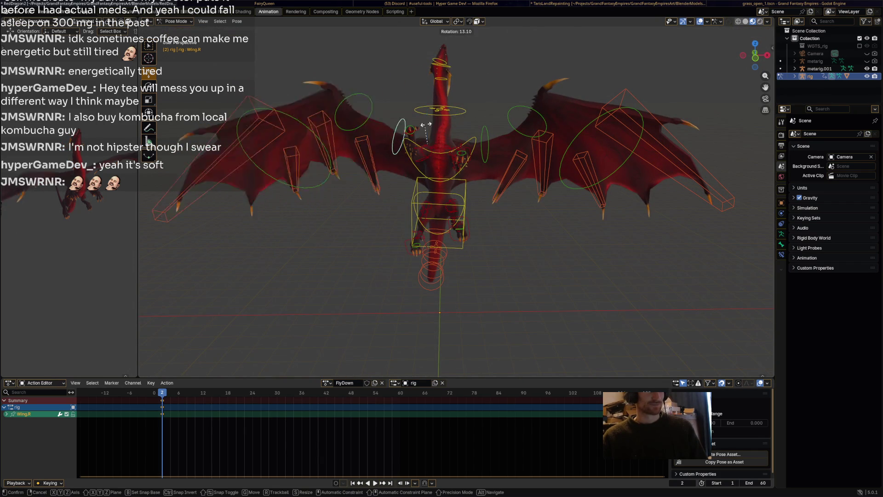
{"action": "left_click", "coordinate": [423, 124]}
{"action": "left_click", "coordinate": [352, 118]}
{"action": "key", "text": "r"}
{"action": "left_click", "coordinate": [369, 133]}
{"action": "left_click", "coordinate": [511, 115]}
{"action": "key", "text": "r"}
{"action": "left_click", "coordinate": [518, 138]}
Step: Rotate the Wing.002.R and Wing.002.L bones
{"action": "left_click", "coordinate": [318, 115]}
{"action": "middle_click_drag", "start_coordinate": [318, 115], "coordinate": [414, 184]}
{"action": "mouse_move", "coordinate": [499, 244]}
{"action": "middle_mouse_down"}
{"action": "mouse_move", "coordinate": [483, 248]}
{"action": "mouse_move", "coordinate": [500, 242]}
{"action": "middle_mouse_up"}
{"action": "key", "text": "r"}
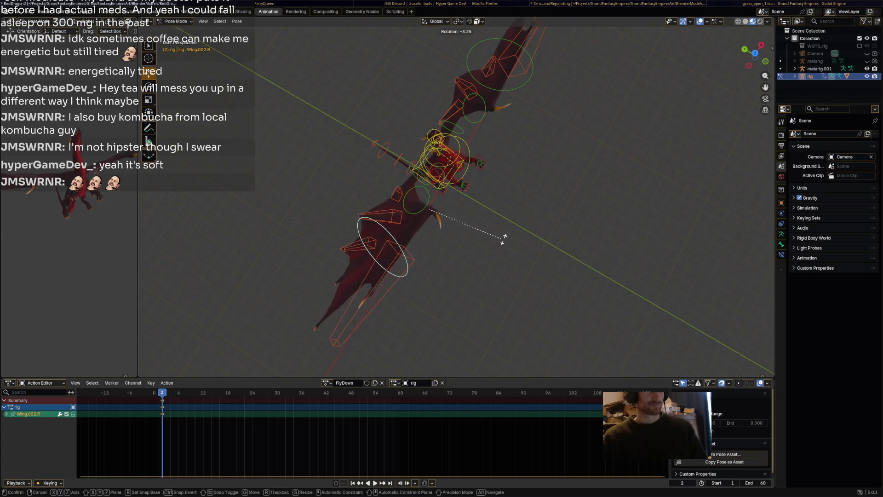
{"action": "left_click", "coordinate": [529, 233]}
{"action": "left_click", "coordinate": [489, 107]}
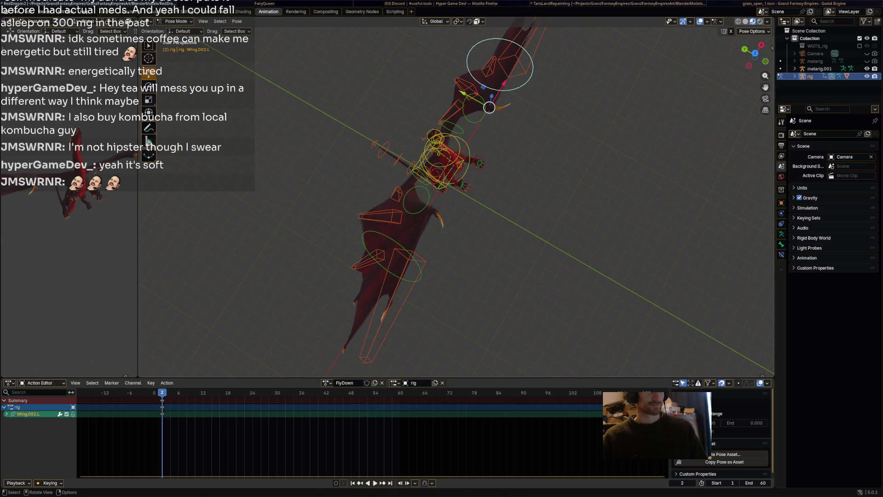
{"action": "key", "text": "r"}
{"action": "left_click", "coordinate": [489, 107]}
Step: Rotate the chest again to tip the upper body down, then rotate the neck
{"action": "mouse_move", "coordinate": [489, 107]}
{"action": "middle_mouse_down"}
{"action": "mouse_move", "coordinate": [473, 114]}
{"action": "mouse_move", "coordinate": [441, 157]}
{"action": "mouse_move", "coordinate": [448, 158]}
{"action": "middle_mouse_up"}
{"action": "left_click", "coordinate": [439, 161]}
{"action": "key", "text": "r"}
{"action": "left_click", "coordinate": [481, 179]}
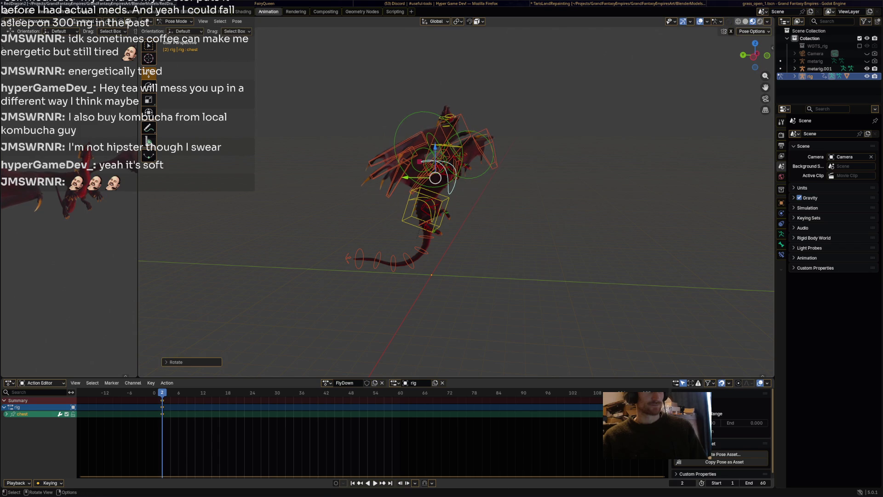
{"action": "mouse_move", "coordinate": [435, 178]}
{"action": "middle_mouse_down"}
{"action": "mouse_move", "coordinate": [428, 193]}
{"action": "mouse_move", "coordinate": [414, 184]}
{"action": "mouse_move", "coordinate": [396, 202]}
{"action": "middle_mouse_up"}
{"action": "scroll", "coordinate": [414, 184], "scroll_direction": "up", "scroll_amount": 3}
{"action": "scroll", "coordinate": [414, 184], "scroll_direction": "up", "scroll_amount": 3}
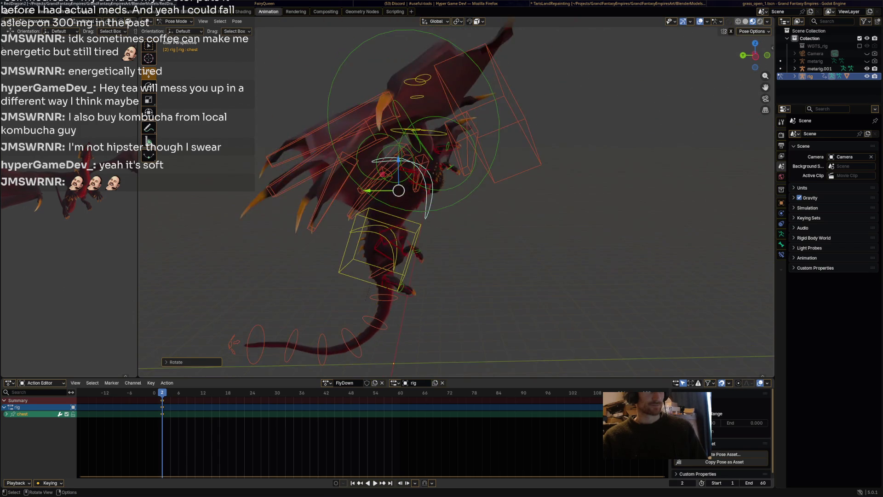
{"action": "scroll", "coordinate": [396, 203], "scroll_direction": "up", "scroll_amount": 2}
{"action": "left_click", "coordinate": [392, 93]}
{"action": "key", "text": "r"}
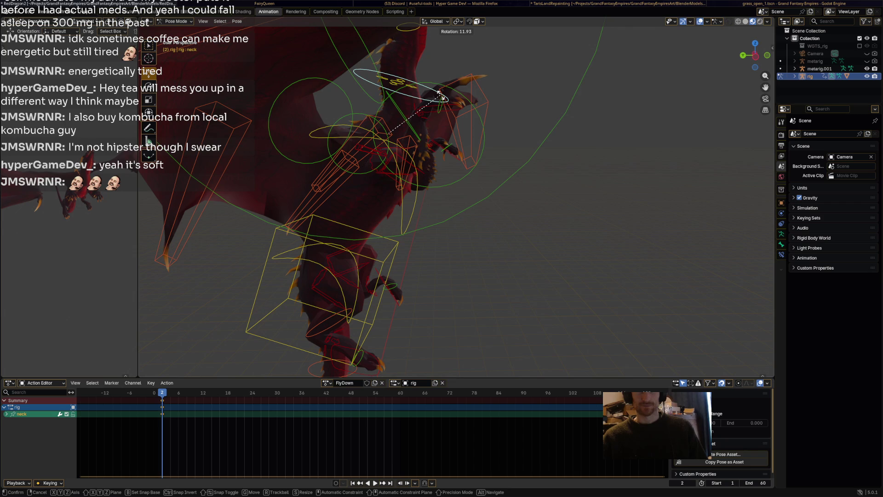
{"action": "left_click", "coordinate": [437, 96]}
Step: Rotate the HeadUpper bone and begin rotating the head bone
{"action": "mouse_move", "coordinate": [438, 97]}
{"action": "middle_mouse_down"}
{"action": "mouse_move", "coordinate": [465, 110]}
{"action": "mouse_move", "coordinate": [534, 114]}
{"action": "mouse_move", "coordinate": [465, 79]}
{"action": "middle_mouse_up"}
{"action": "left_click", "coordinate": [463, 74]}
{"action": "key", "text": "r"}
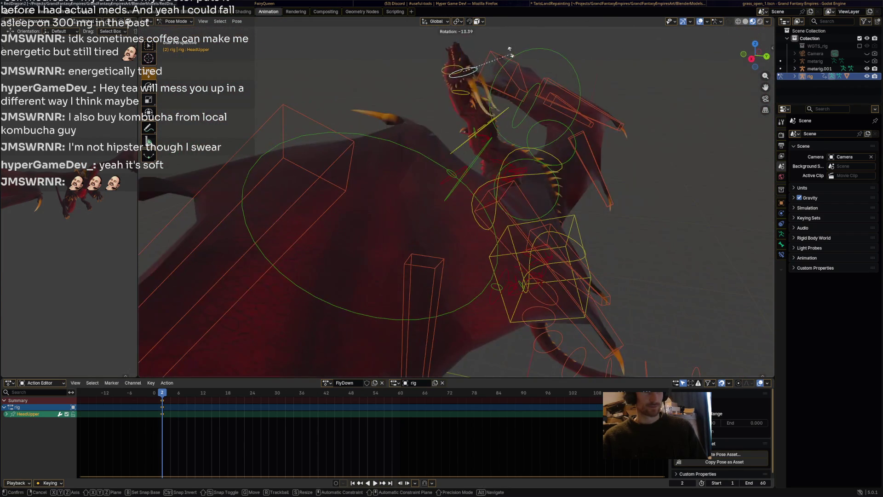
{"action": "mouse_move", "coordinate": [469, 56]}
{"action": "middle_mouse_down"}
{"action": "mouse_move", "coordinate": [463, 44]}
{"action": "mouse_move", "coordinate": [466, 75]}
{"action": "middle_mouse_up"}
{"action": "key", "text": "r"}
{"action": "left_click", "coordinate": [463, 36]}
{"action": "left_click", "coordinate": [466, 75]}
{"action": "key", "text": "r"}
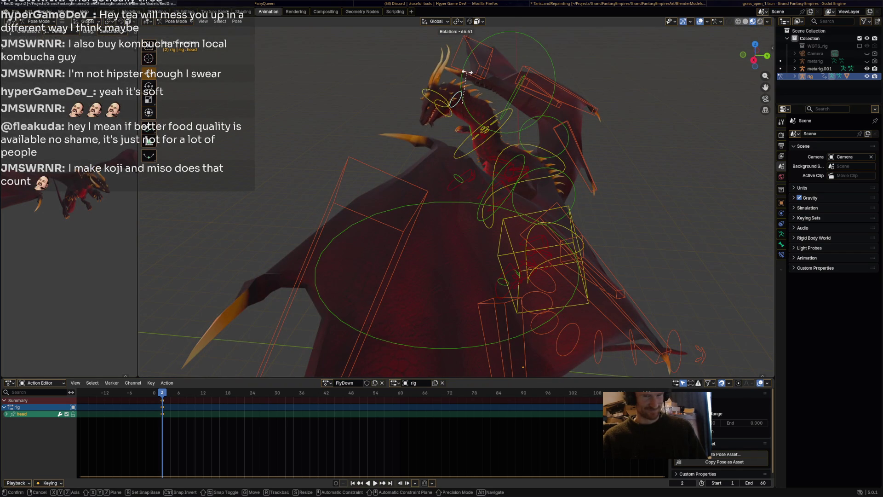
Step: Finish turning the head and rotate the neck so the head faces the viewer
{"action": "left_click", "coordinate": [439, 60]}
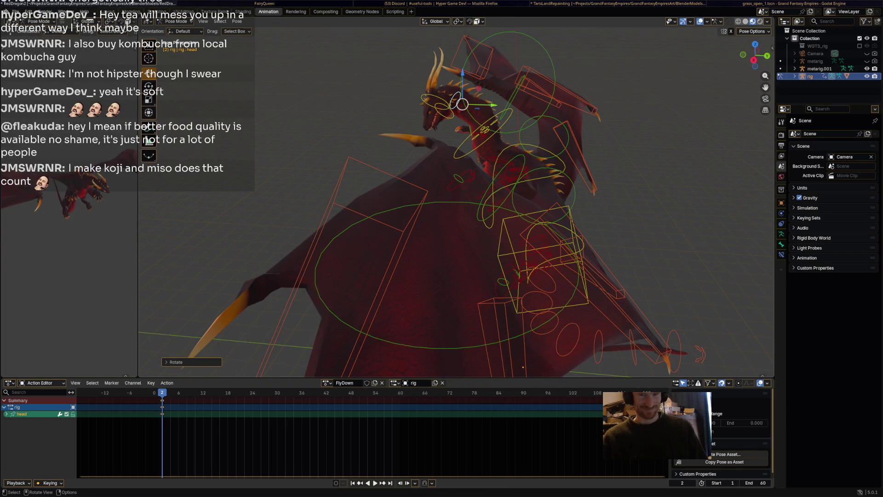
{"action": "left_click", "coordinate": [483, 134]}
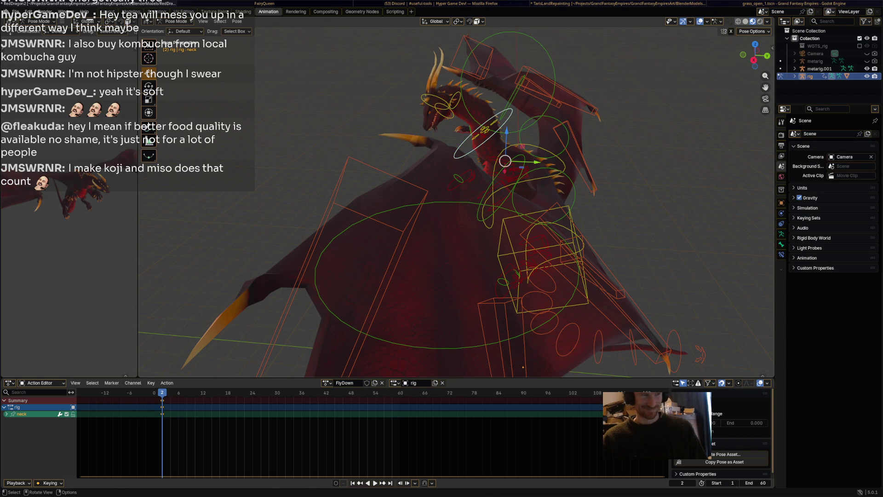
{"action": "key", "text": "r"}
{"action": "key", "text": "Return"}
Step: Rotate the HeadUpper bone from a top-down view and shift it slightly
{"action": "left_click", "coordinate": [449, 92]}
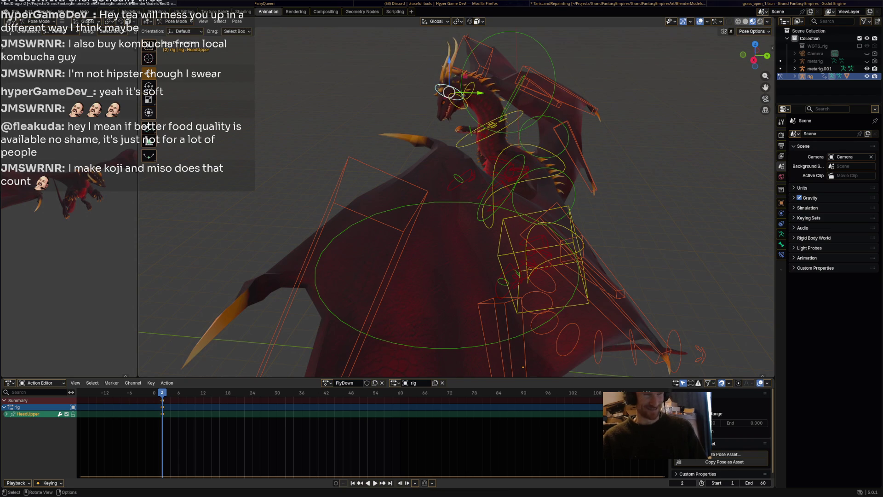
{"action": "key", "text": "r"}
{"action": "key", "text": "Return"}
{"action": "mouse_move", "coordinate": [449, 92]}
{"action": "middle_mouse_down"}
{"action": "mouse_move", "coordinate": [492, 165]}
{"action": "mouse_move", "coordinate": [480, 171]}
{"action": "mouse_move", "coordinate": [479, 189]}
{"action": "mouse_move", "coordinate": [460, 194]}
{"action": "middle_mouse_up"}
{"action": "key", "text": "r"}
{"action": "left_click", "coordinate": [497, 170]}
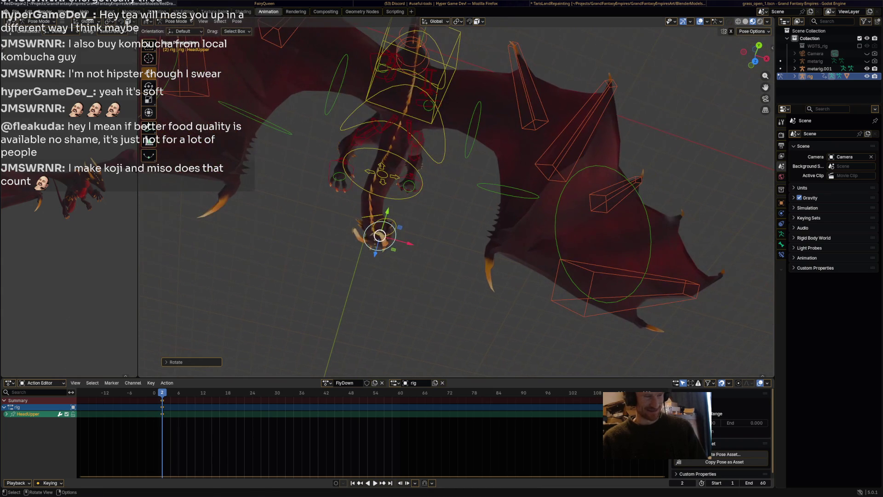
{"action": "key", "text": "g"}
{"action": "key", "text": "Return"}
Step: Rotate the head bone, then turn the neck further from a near-level front view
{"action": "left_click", "coordinate": [368, 232]}
{"action": "key", "text": "r"}
{"action": "key", "text": "Return"}
{"action": "mouse_move", "coordinate": [460, 194]}
{"action": "middle_mouse_down"}
{"action": "mouse_move", "coordinate": [481, 280]}
{"action": "mouse_move", "coordinate": [471, 230]}
{"action": "middle_mouse_up"}
{"action": "left_click", "coordinate": [416, 138]}
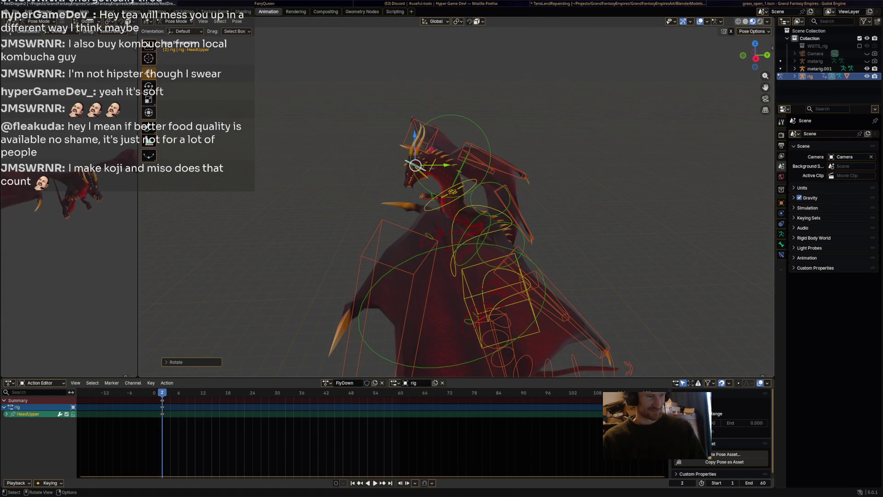
{"action": "left_click", "coordinate": [477, 184]}
{"action": "key", "text": "r"}
{"action": "left_click", "coordinate": [485, 182]}
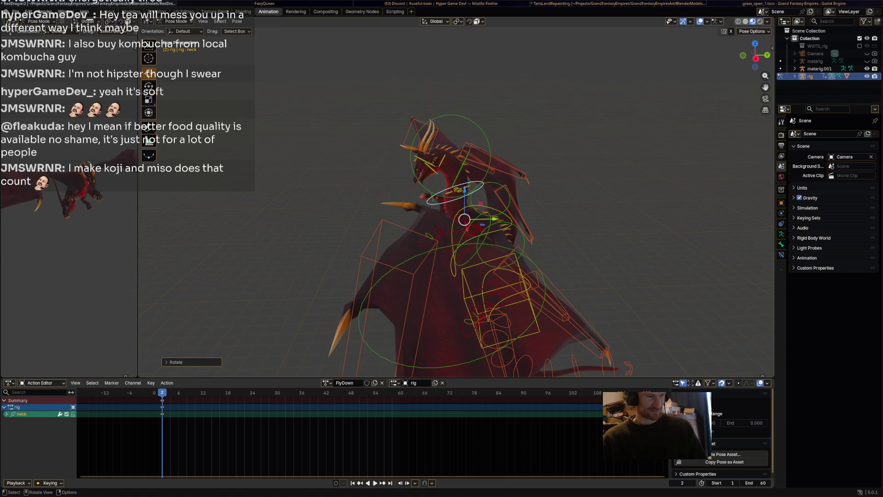
Step: Rotate HeadUpper about 24° from a low front angle, then select the HeadLower bone
{"action": "middle_click_drag", "start_coordinate": [484, 182], "coordinate": [451, 184]}
{"action": "left_click", "coordinate": [400, 171]}
{"action": "middle_click_drag", "start_coordinate": [400, 171], "coordinate": [437, 130]}
{"action": "key", "text": "r"}
{"action": "left_click", "coordinate": [414, 160]}
{"action": "left_click", "coordinate": [400, 167]}
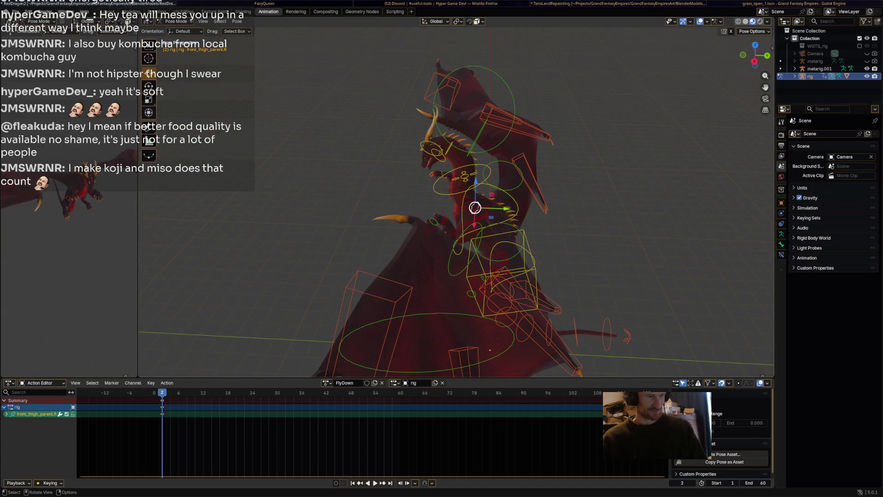
{"action": "left_click", "coordinate": [460, 196]}
{"action": "middle_click_drag", "start_coordinate": [460, 196], "coordinate": [525, 166]}
{"action": "key", "text": "r"}
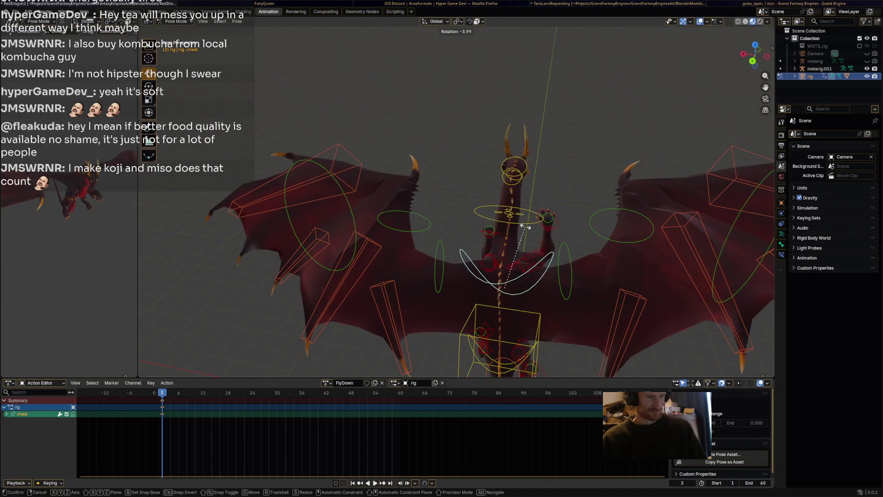
{"action": "key", "text": "Return"}
{"action": "mouse_move", "coordinate": [525, 207]}
{"action": "middle_mouse_down"}
{"action": "mouse_move", "coordinate": [488, 210]}
{"action": "mouse_move", "coordinate": [451, 193]}
{"action": "middle_mouse_up"}
{"action": "key", "text": "r"}
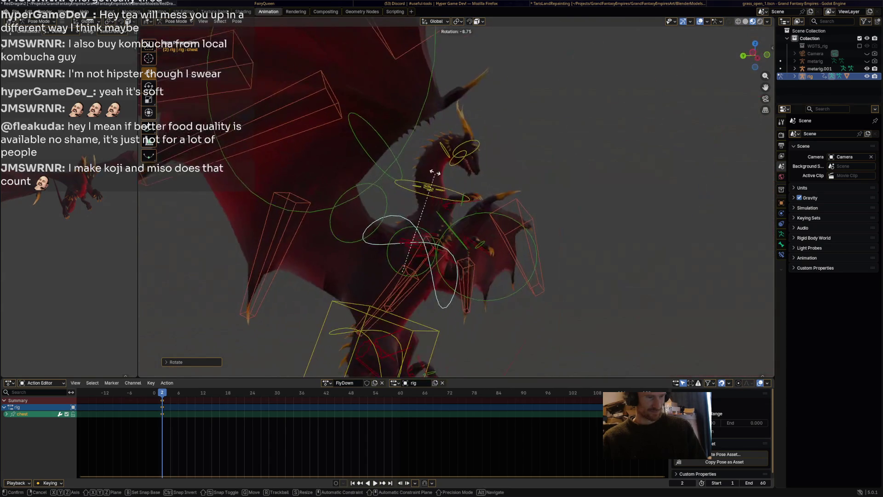
{"action": "left_click", "coordinate": [416, 157]}
{"action": "mouse_move", "coordinate": [416, 158]}
{"action": "middle_mouse_down"}
{"action": "mouse_move", "coordinate": [345, 155]}
{"action": "mouse_move", "coordinate": [392, 157]}
{"action": "middle_mouse_up"}
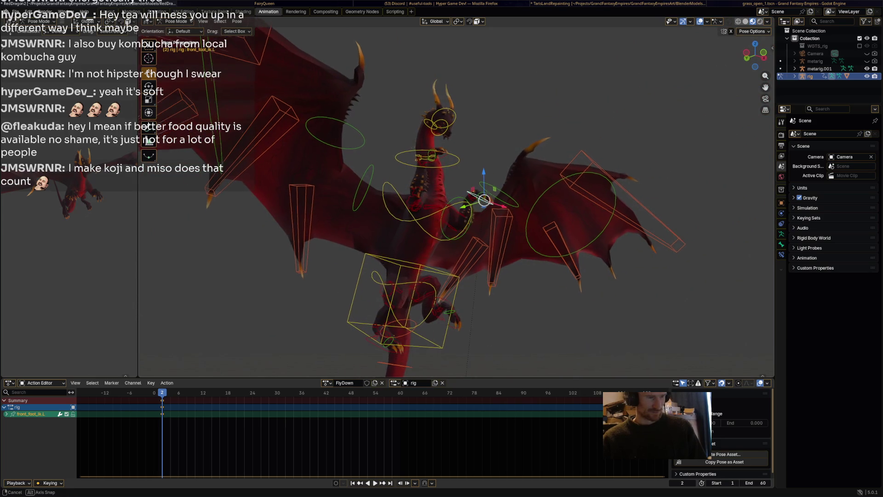
{"action": "middle_click_drag", "start_coordinate": [478, 198], "coordinate": [474, 203]}
{"action": "left_click", "coordinate": [474, 203]}
{"action": "key", "text": "g"}
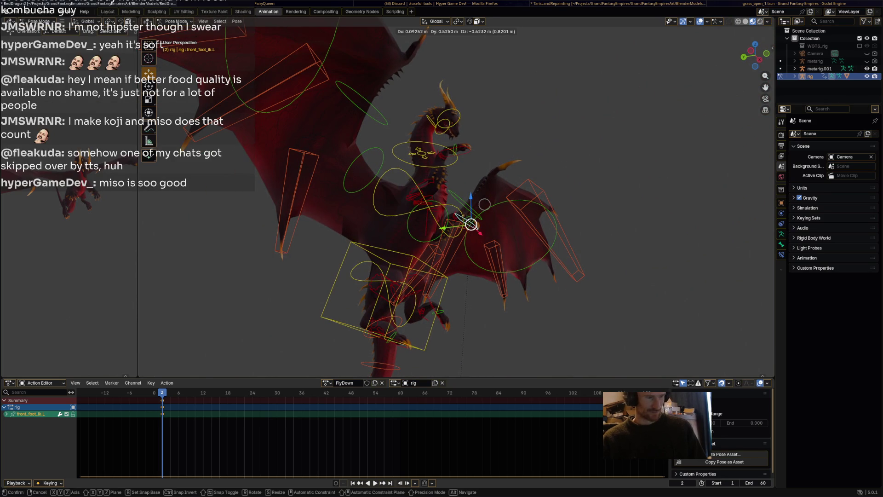
{"action": "left_click", "coordinate": [470, 223]}
{"action": "left_click", "coordinate": [449, 148]}
{"action": "left_click", "coordinate": [461, 150]}
{"action": "key", "text": "g"}
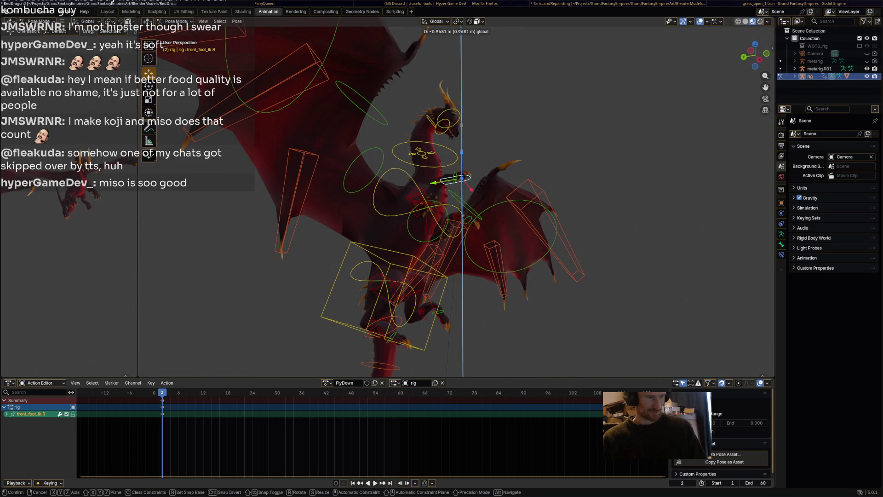
{"action": "left_click", "coordinate": [458, 179]}
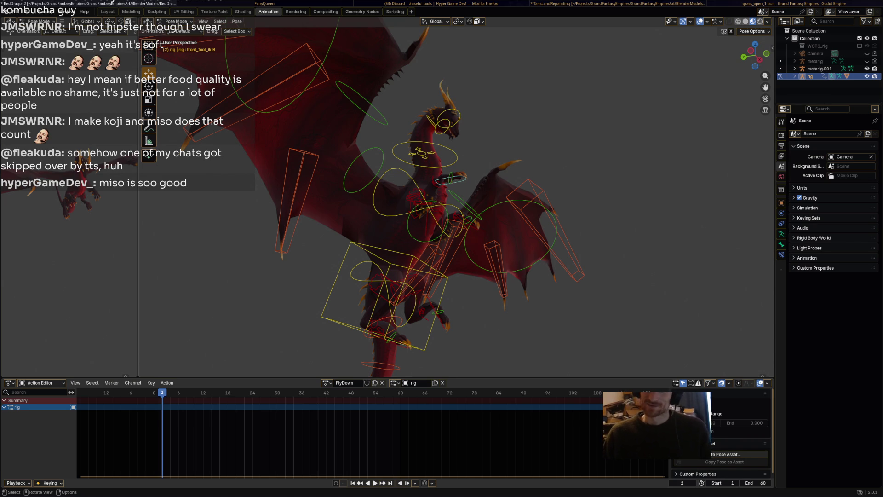
{"action": "middle_click_drag", "start_coordinate": [456, 207], "coordinate": [539, 211]}
{"action": "left_click", "coordinate": [466, 223]}
{"action": "middle_click_drag", "start_coordinate": [473, 215], "coordinate": [449, 216]}
{"action": "left_click_drag", "start_coordinate": [452, 223], "coordinate": [463, 240]}
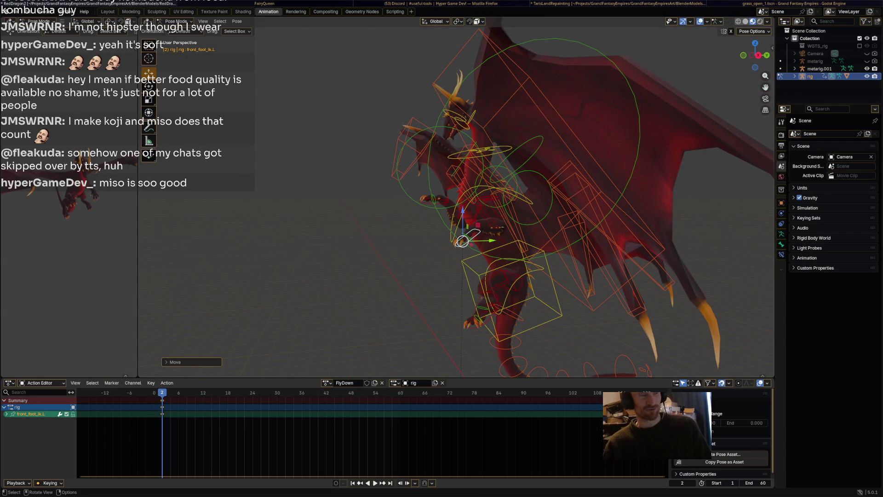
{"action": "middle_click_drag", "start_coordinate": [463, 240], "coordinate": [465, 212]}
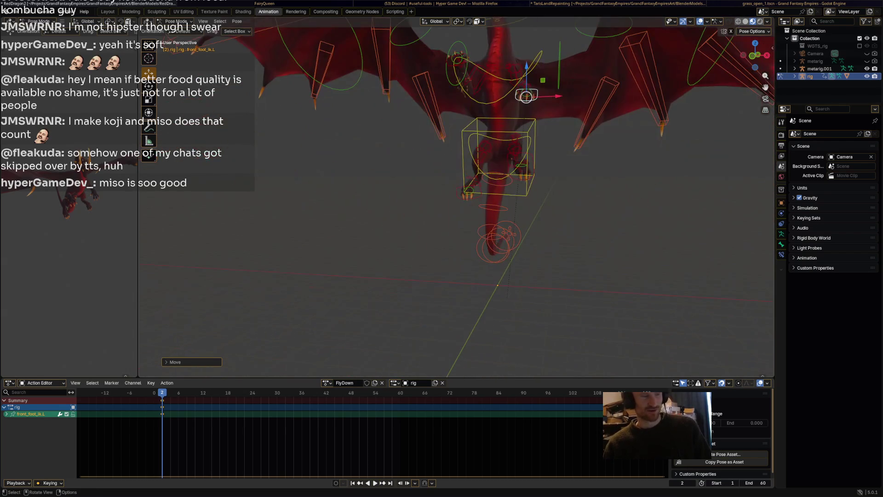
{"action": "left_click", "coordinate": [523, 158]}
{"action": "middle_click_drag", "start_coordinate": [522, 158], "coordinate": [439, 163]}
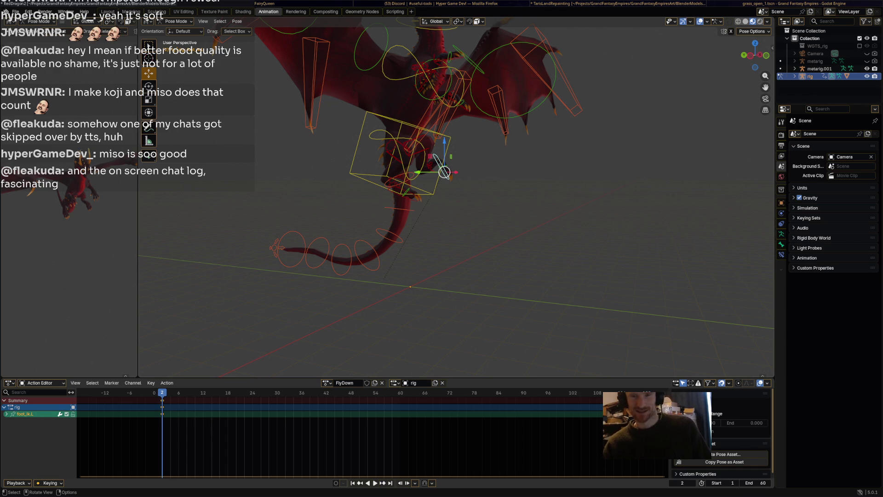
{"action": "middle_click_drag", "start_coordinate": [444, 174], "coordinate": [487, 193], "text": "shift"}
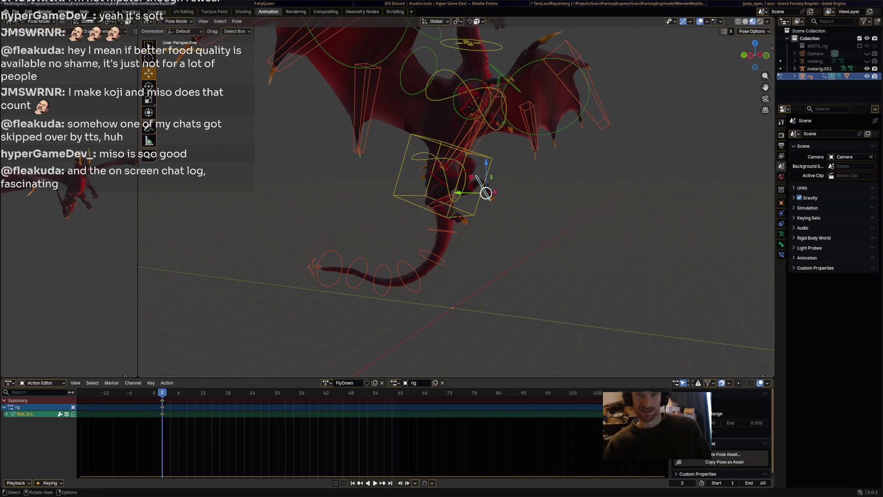
{"action": "key", "text": "alt+Tab"}
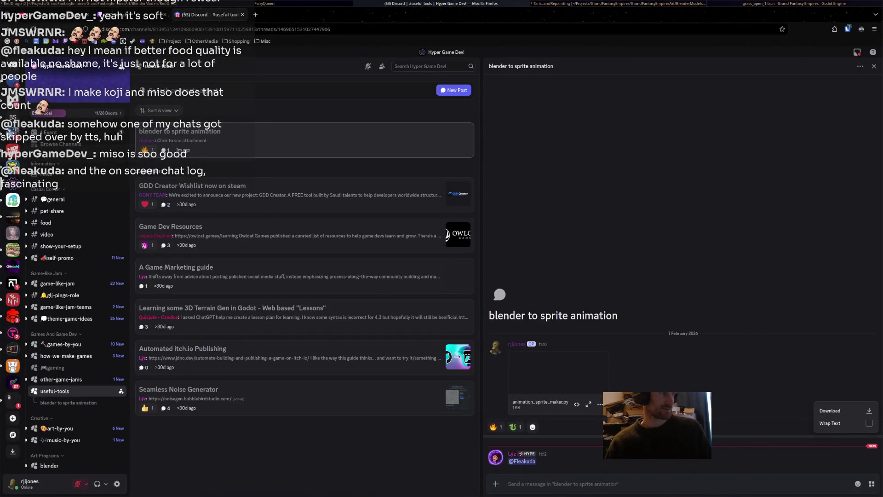
Step: Check YouTube Studio's live analytics and the Twitch stream manager, then return to Blender
{"action": "left_click", "coordinate": [60, 14]}
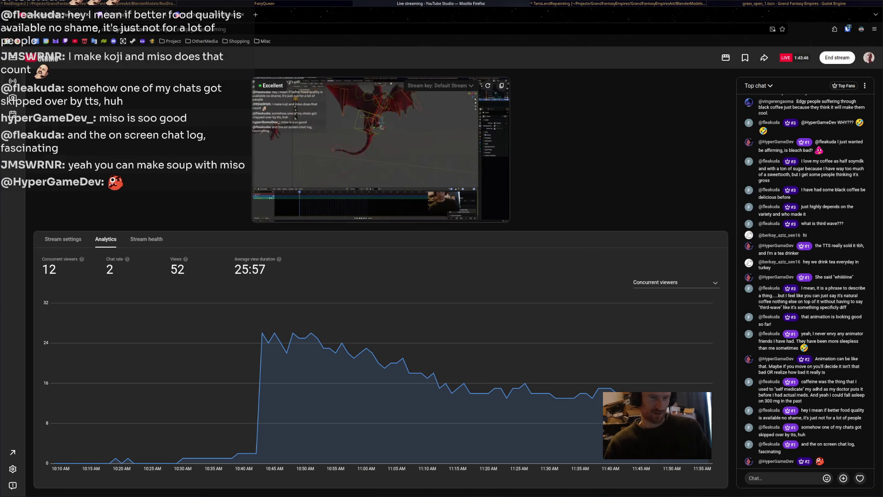
{"action": "key", "text": "ctrl+Tab"}
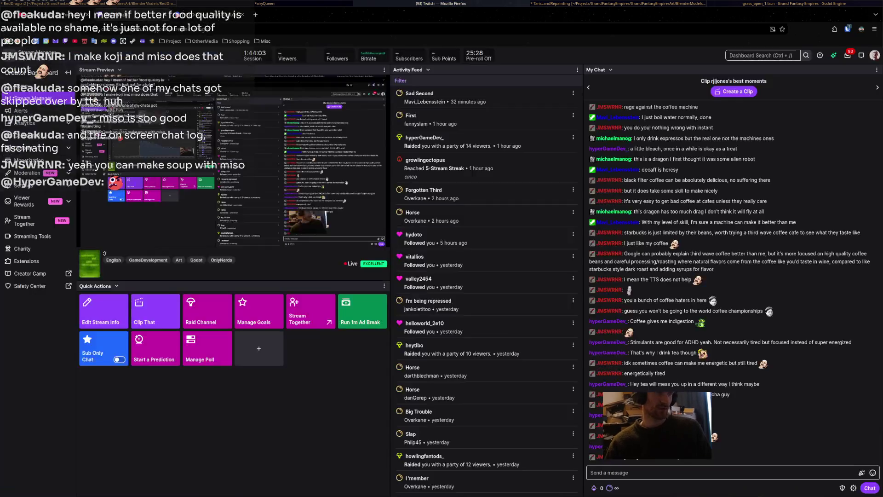
{"action": "key", "text": "alt+Tab"}
{"action": "key", "text": "alt+Tab"}
Step: Move and rotate foot_ik.R, then pull foot_ik.L down and to the left
{"action": "middle_click_drag", "start_coordinate": [481, 186], "coordinate": [474, 183]}
{"action": "left_click", "coordinate": [450, 213]}
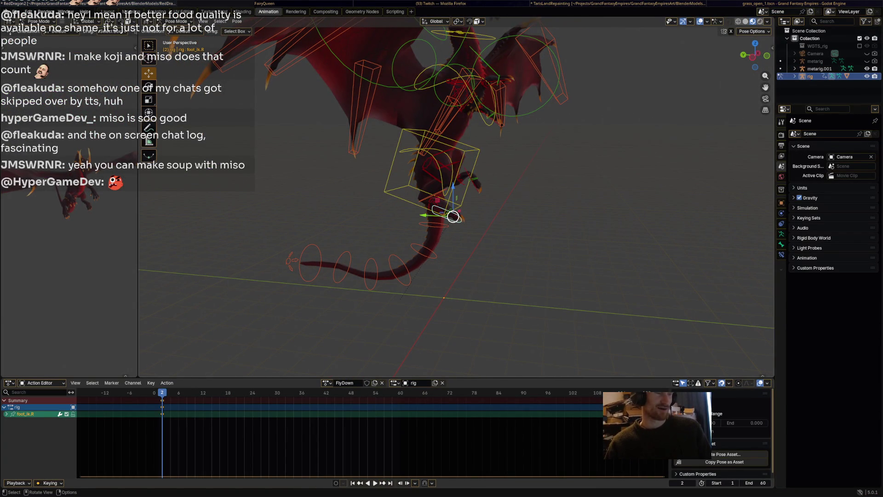
{"action": "left_click_drag", "start_coordinate": [450, 213], "coordinate": [443, 220]}
{"action": "key", "text": "r"}
{"action": "left_click", "coordinate": [470, 249]}
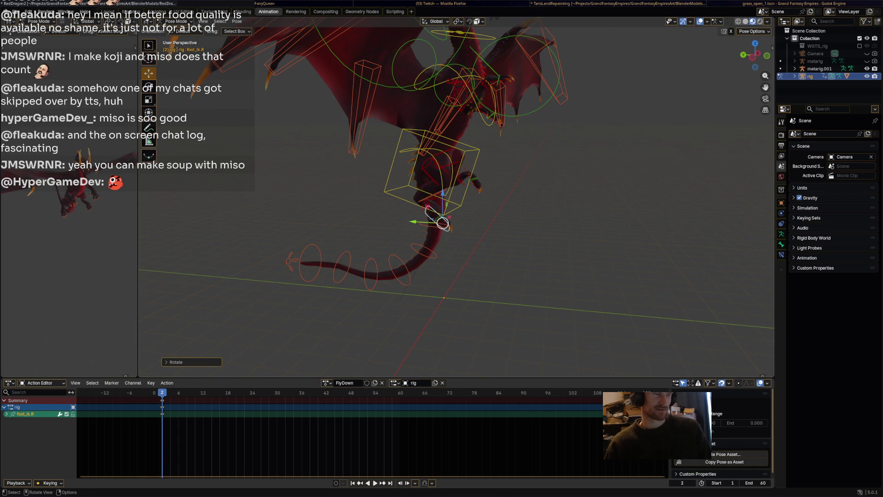
{"action": "left_click", "coordinate": [474, 185]}
{"action": "mouse_move", "coordinate": [475, 185]}
{"action": "left_mouse_down"}
{"action": "mouse_move", "coordinate": [454, 217]}
{"action": "mouse_move", "coordinate": [457, 231]}
{"action": "left_mouse_up"}
Step: Readjust foot_ik.R down and to the right, save RedDragon2.blend, and select all bones
{"action": "middle_click_drag", "start_coordinate": [457, 231], "coordinate": [519, 247]}
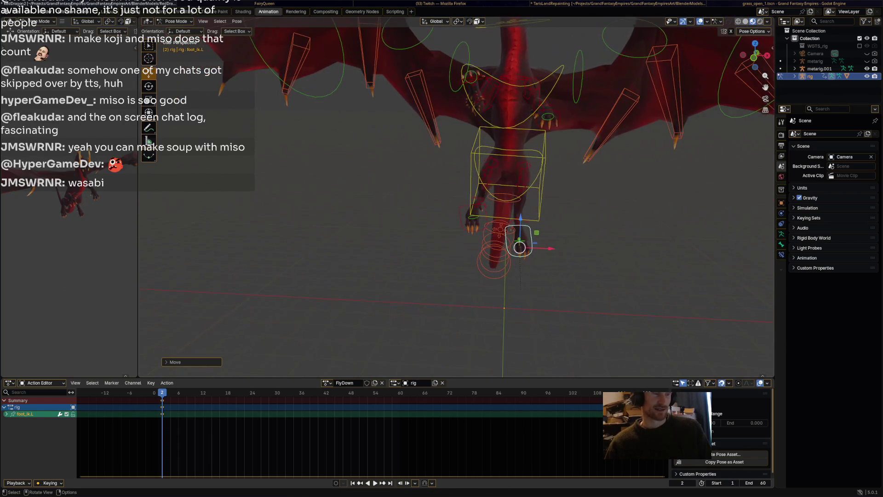
{"action": "left_click", "coordinate": [525, 197]}
{"action": "left_click", "coordinate": [473, 216]}
{"action": "left_click_drag", "start_coordinate": [473, 216], "coordinate": [489, 223]}
{"action": "middle_click_drag", "start_coordinate": [489, 223], "coordinate": [437, 229]}
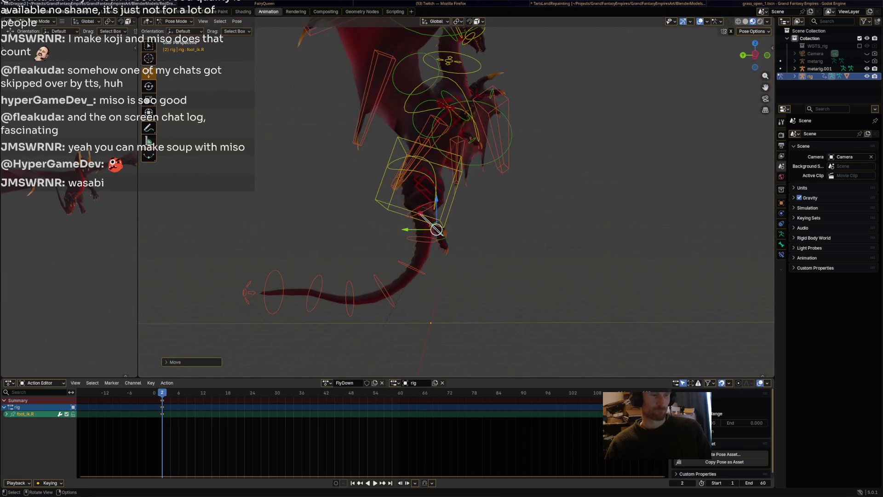
{"action": "left_click_drag", "start_coordinate": [437, 229], "coordinate": [447, 224]}
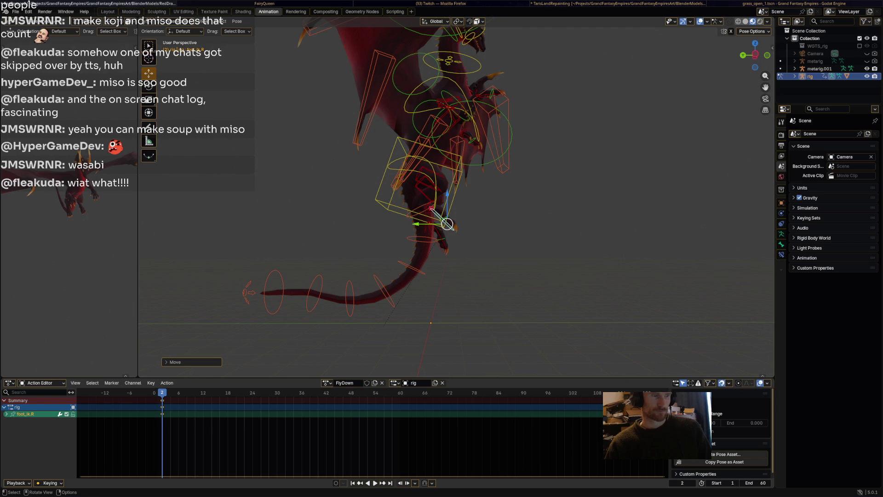
{"action": "mouse_move", "coordinate": [447, 224]}
{"action": "middle_mouse_down"}
{"action": "mouse_move", "coordinate": [396, 239]}
{"action": "mouse_move", "coordinate": [423, 220]}
{"action": "mouse_move", "coordinate": [435, 235]}
{"action": "mouse_move", "coordinate": [471, 232]}
{"action": "middle_mouse_up"}
{"action": "key", "text": "ctrl+s"}
{"action": "key", "text": "a"}
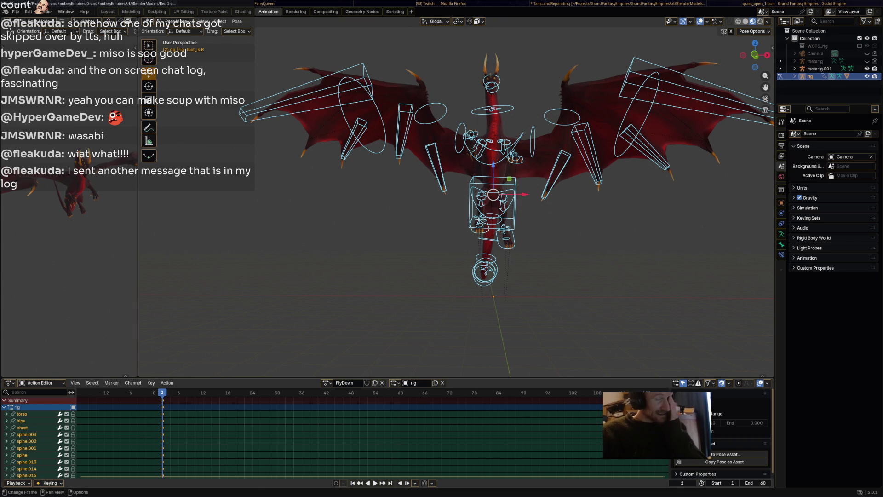
Step: Key all bones at frame 2, then select the torso and scrub to frame 39 to preview
{"action": "middle_click_drag", "start_coordinate": [460, 207], "coordinate": [621, 175]}
{"action": "scroll", "coordinate": [451, 163], "scroll_direction": "up", "scroll_amount": 3}
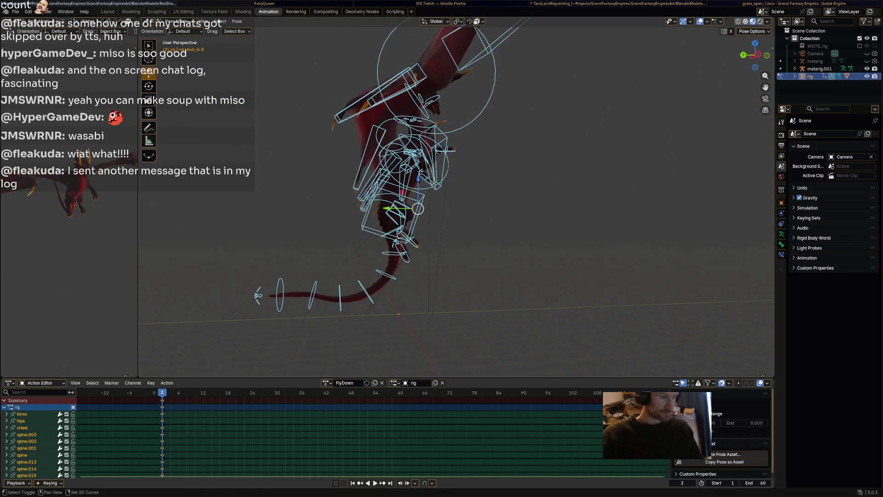
{"action": "key", "text": "i"}
{"action": "key", "text": "Right"}
{"action": "key", "text": "Right"}
{"action": "key", "text": "Right"}
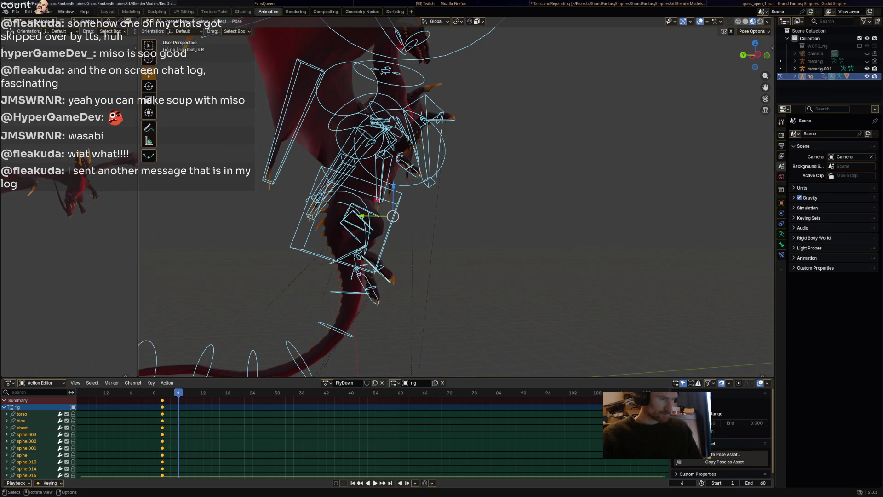
{"action": "left_click", "coordinate": [349, 258]}
{"action": "middle_click_drag", "start_coordinate": [460, 230], "coordinate": [471, 179], "text": "shift"}
{"action": "left_click_drag", "start_coordinate": [178, 393], "coordinate": [315, 392]}
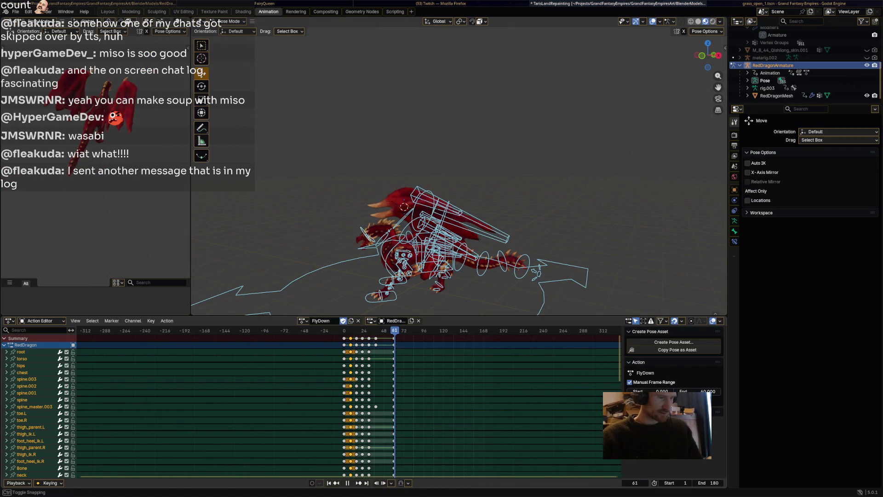
{"action": "key", "text": "alt+Tab"}
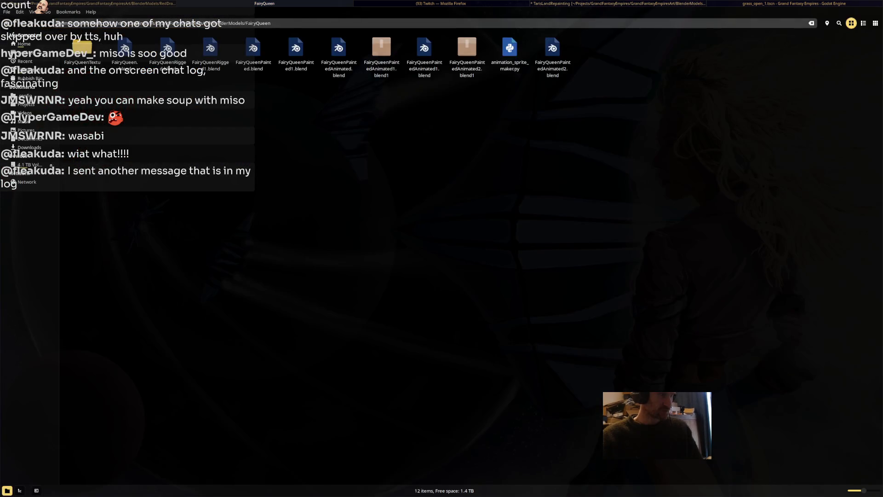
{"action": "key", "text": "alt+Tab"}
{"action": "key", "text": "alt+Tab"}
{"action": "key", "text": "alt+Tab"}
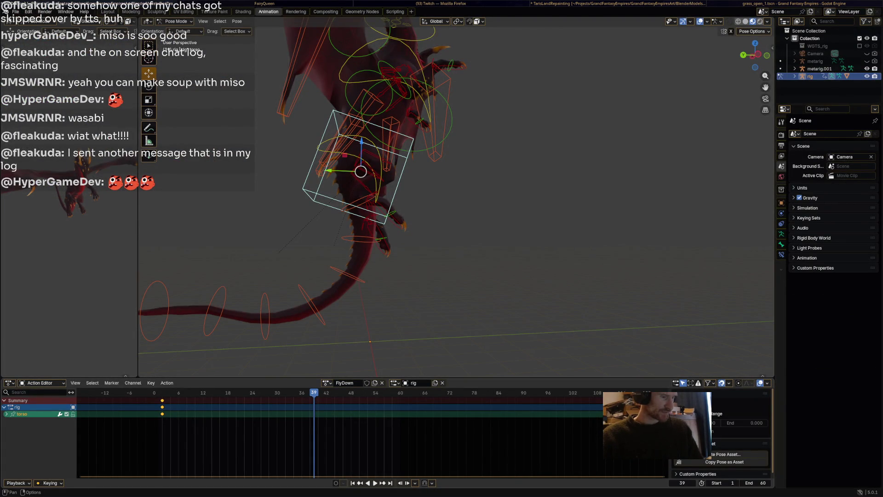
Step: Copy Idle's keys, return to FlyDown with fake user on, paste at frame 60, then undo
{"action": "left_click", "coordinate": [326, 383]}
{"action": "left_click", "coordinate": [349, 439]}
{"action": "key", "text": "alt+a"}
{"action": "right_click", "coordinate": [119, 415]}
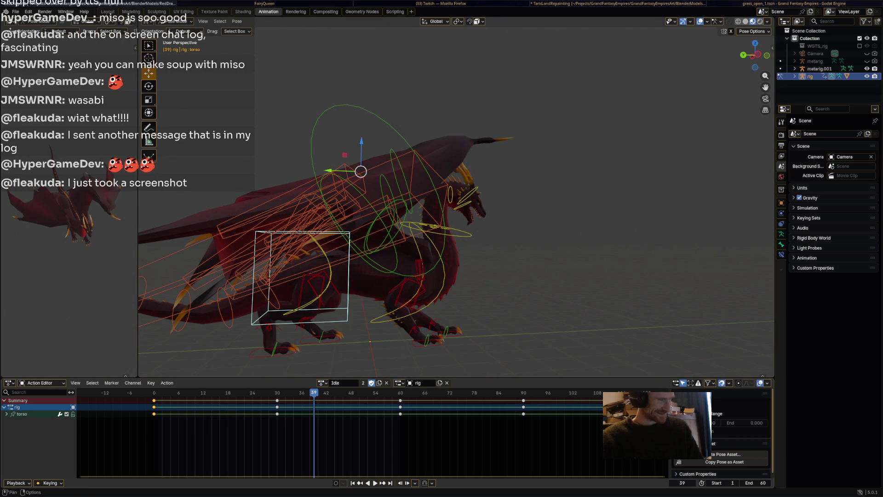
{"action": "left_click", "coordinate": [322, 382]}
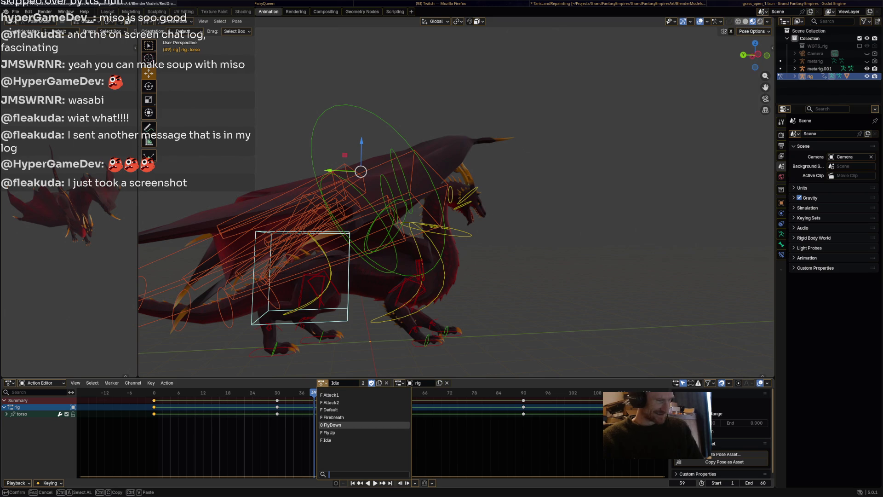
{"action": "left_click", "coordinate": [330, 425]}
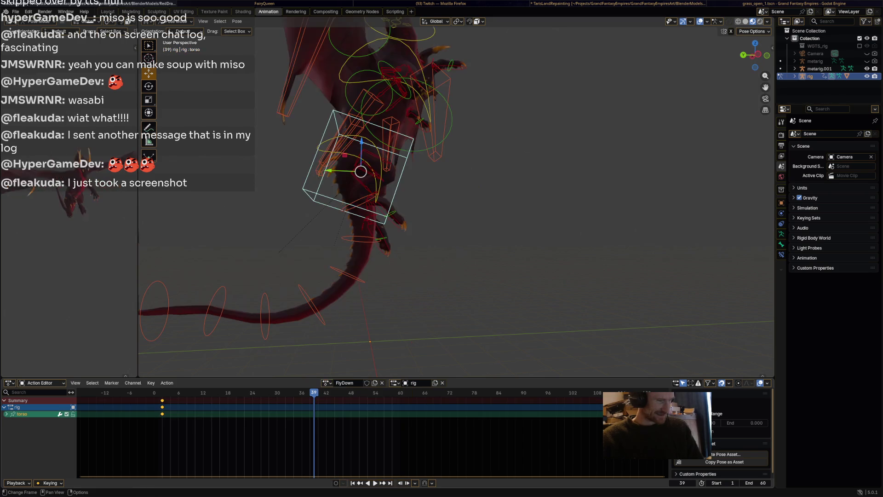
{"action": "left_click", "coordinate": [366, 383]}
{"action": "key", "text": "space"}
{"action": "key", "text": "space"}
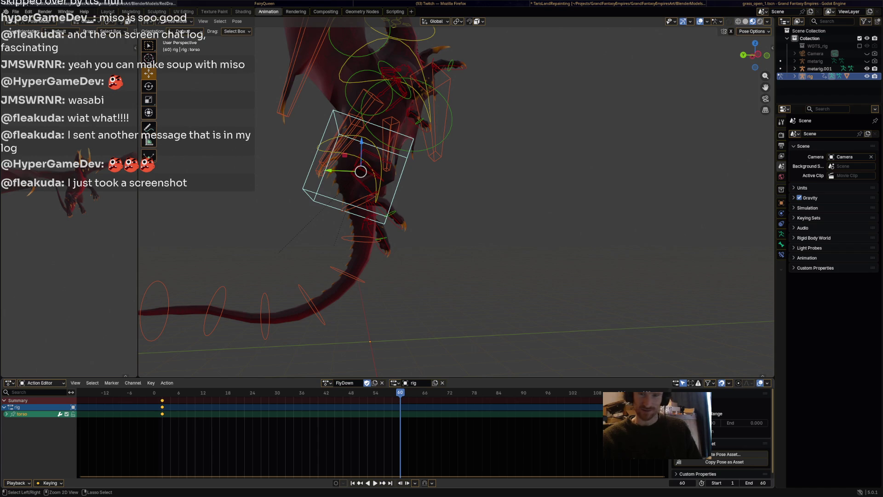
{"action": "key", "text": "ctrl+v"}
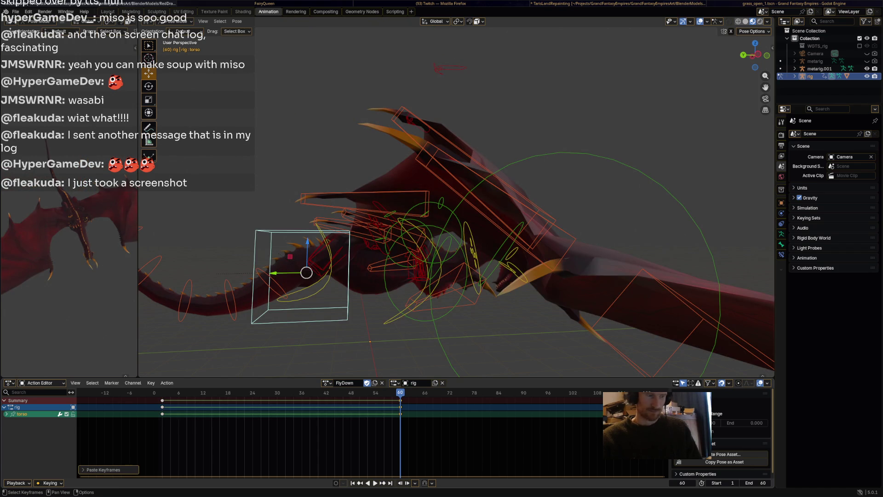
{"action": "key", "text": "ctrl+z"}
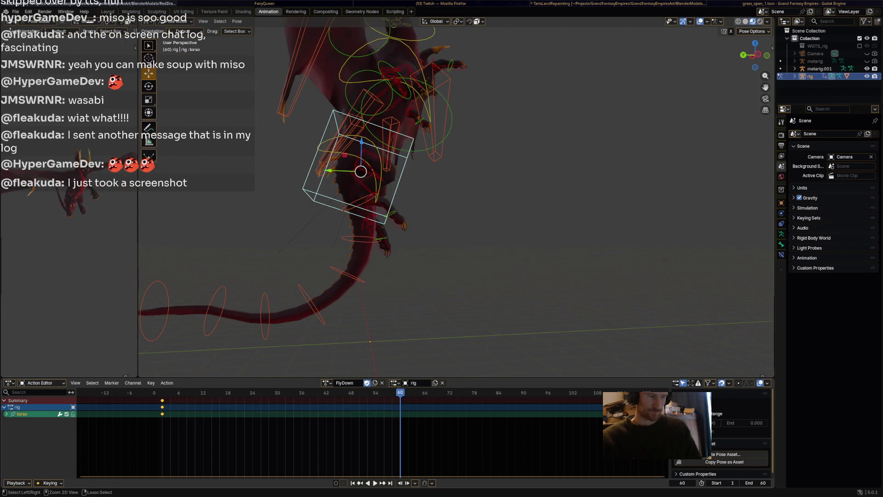
Step: With all bones selected, copy Idle's keys again, paste them into FlyDown at frame 60, and play back
{"action": "key", "text": "a"}
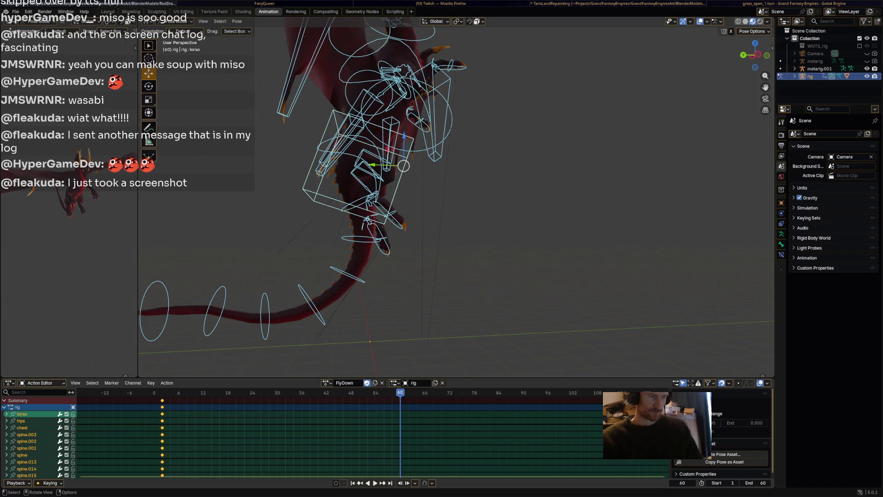
{"action": "left_click", "coordinate": [326, 383]}
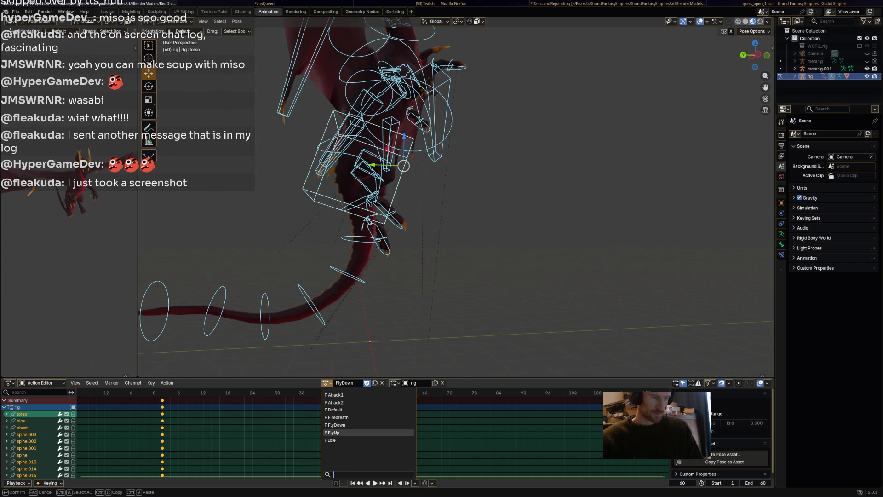
{"action": "left_click", "coordinate": [359, 437]}
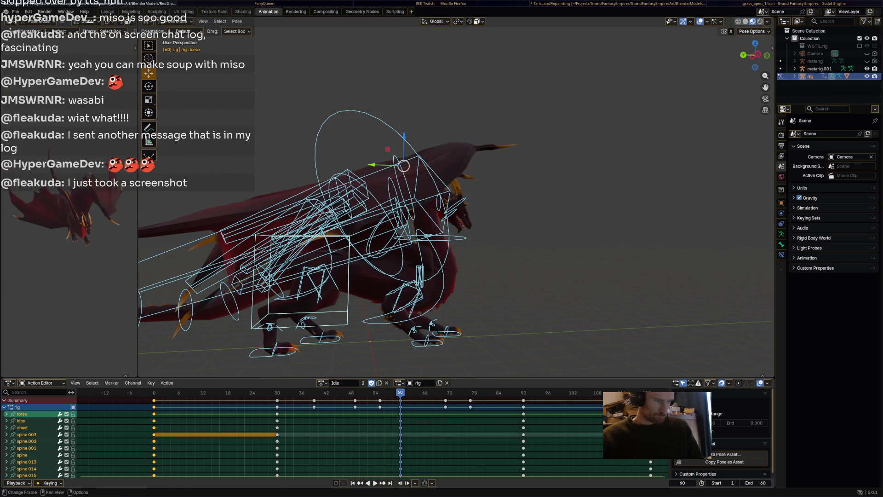
{"action": "right_click", "coordinate": [134, 396]}
{"action": "left_click", "coordinate": [322, 382]}
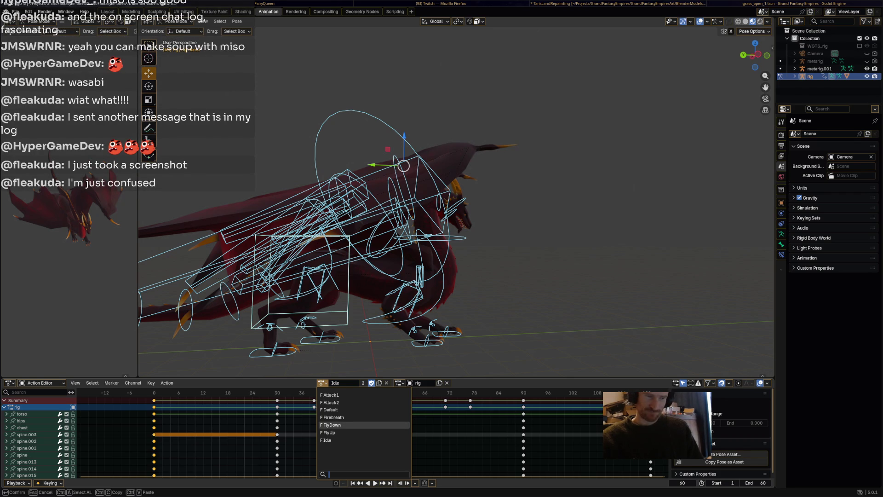
{"action": "key", "text": "Return"}
{"action": "key", "text": "ctrl+v"}
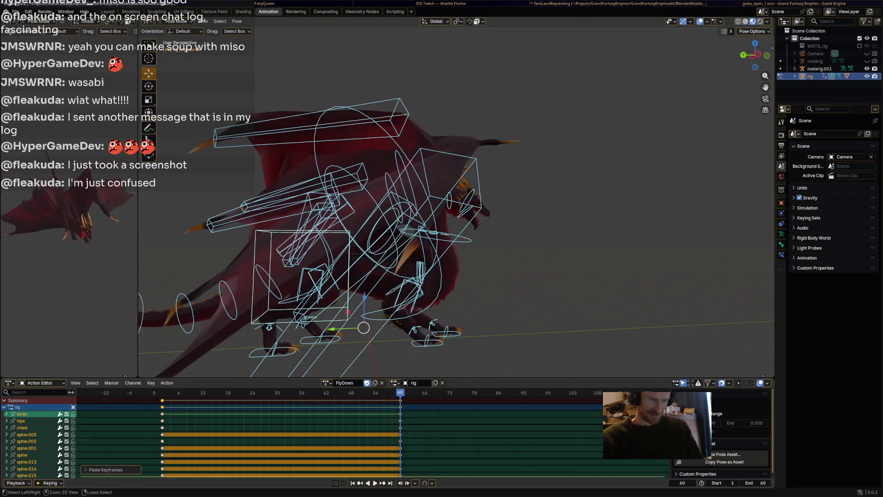
{"action": "key", "text": "space"}
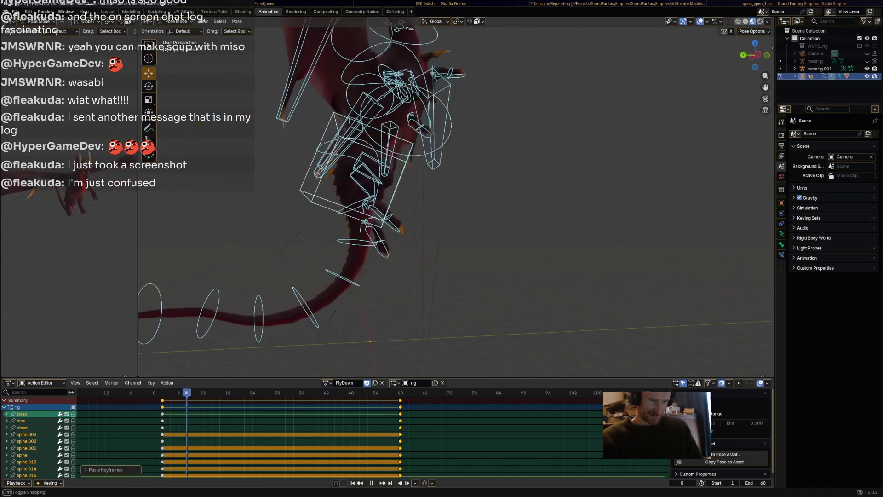
{"action": "mouse_move", "coordinate": [414, 184]}
{"action": "middle_mouse_down"}
{"action": "mouse_move", "coordinate": [414, 143]}
{"action": "mouse_move", "coordinate": [534, 142]}
{"action": "middle_mouse_up"}
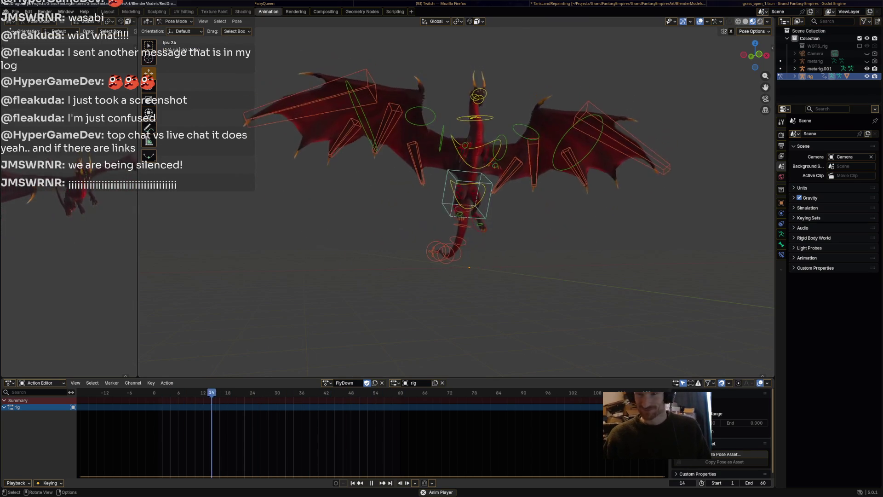
Step: Stop playback, zoom in, and replay FlyDown from the start, orbiting around the dragon at frame 13
{"action": "key", "text": "space"}
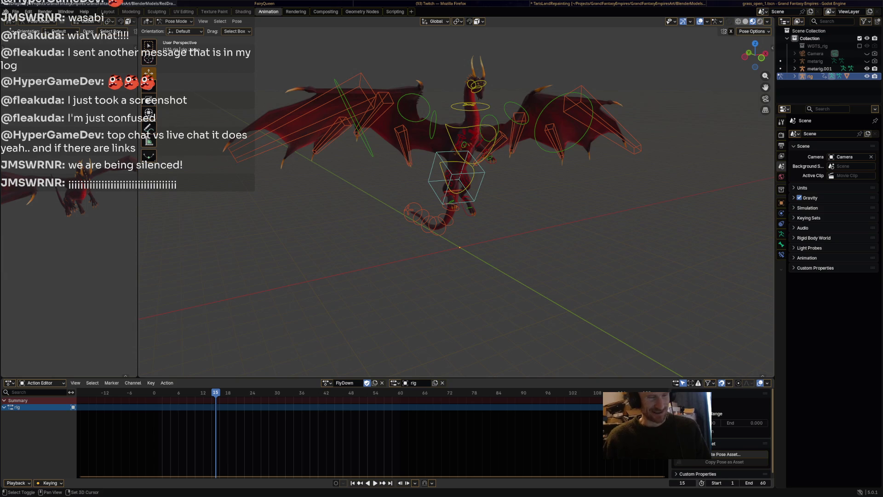
{"action": "middle_click_drag", "start_coordinate": [455, 207], "coordinate": [455, 184]}
{"action": "scroll", "coordinate": [456, 207], "scroll_direction": "up", "scroll_amount": 4}
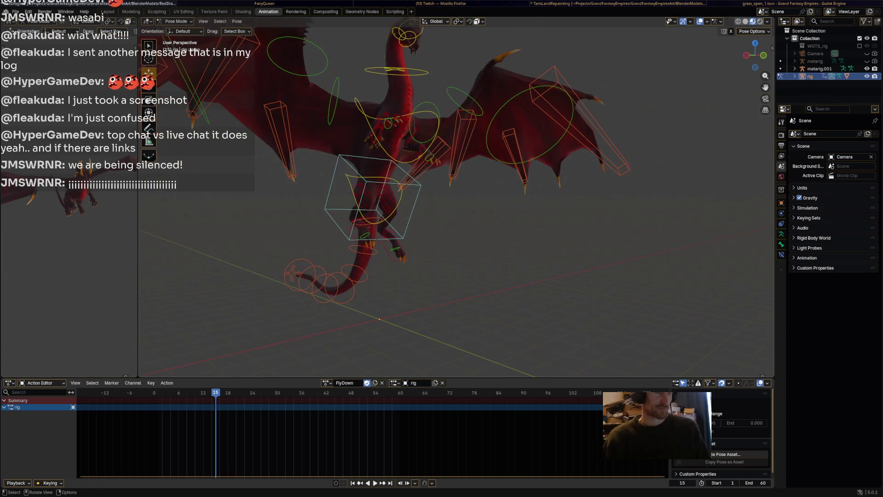
{"action": "key", "text": "shift+Left"}
{"action": "key", "text": "space"}
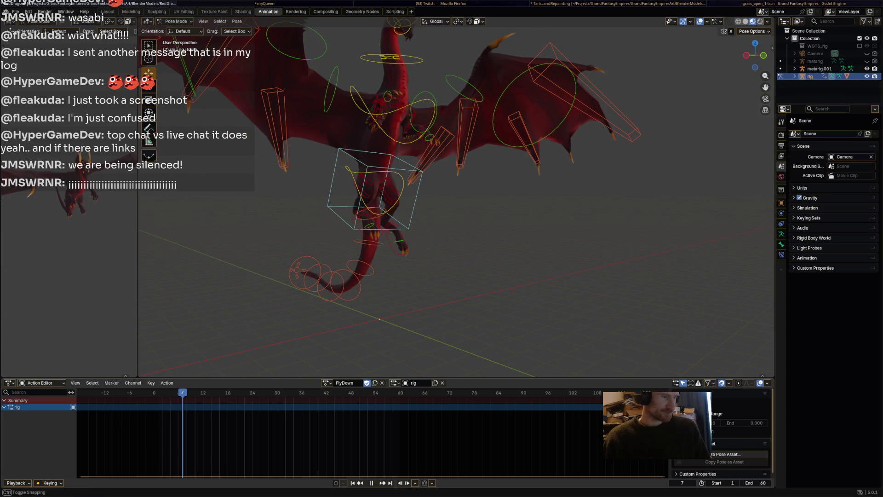
{"action": "middle_click_drag", "start_coordinate": [455, 207], "coordinate": [511, 189]}
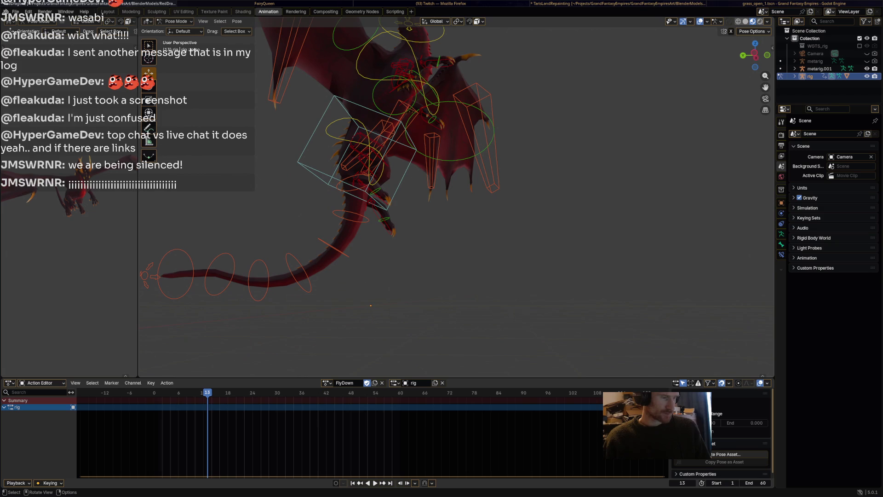
Step: Move the torso control into the dive position, then select front_foot_ik.L and front_foot_ik.R
{"action": "left_click", "coordinate": [317, 130]}
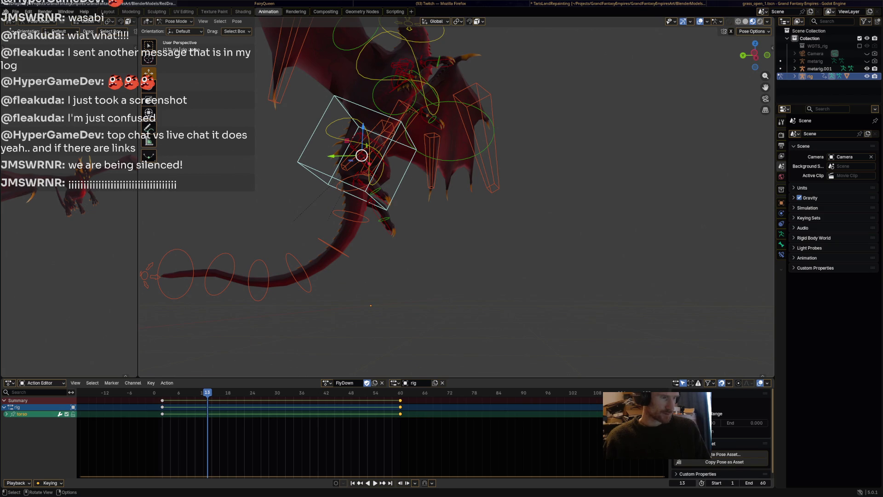
{"action": "key", "text": "g"}
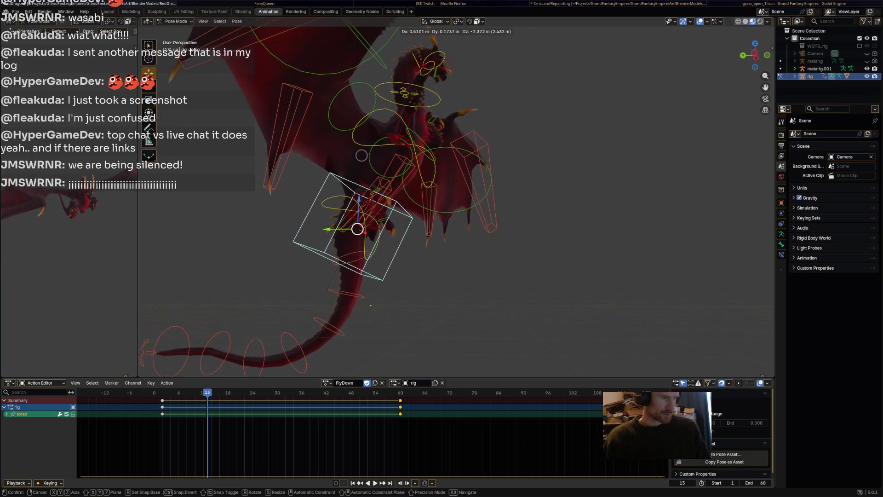
{"action": "left_click", "coordinate": [367, 158]}
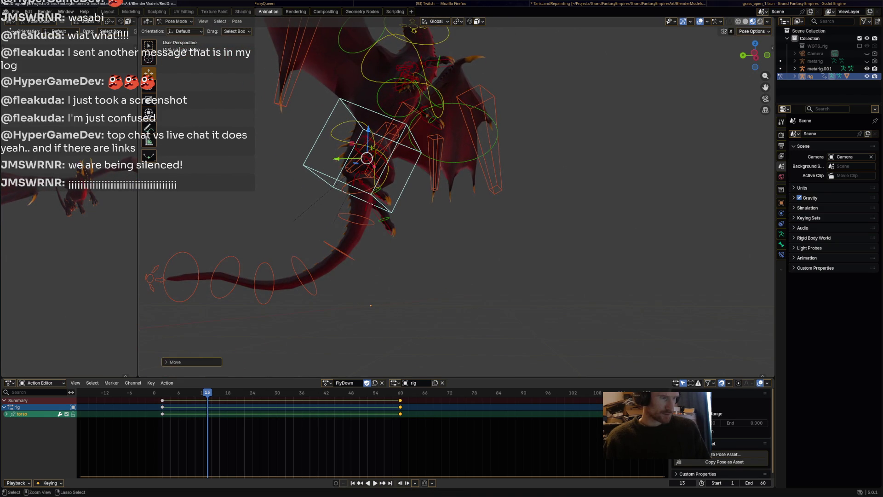
{"action": "left_click", "coordinate": [424, 115]}
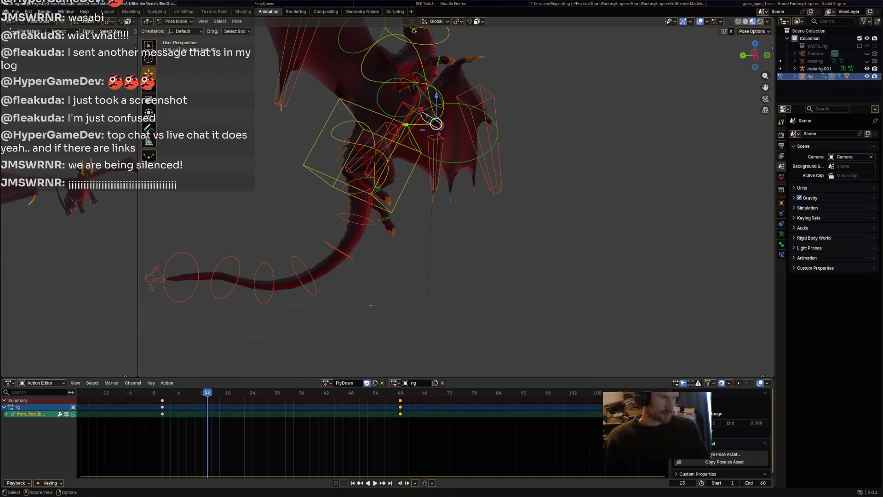
{"action": "left_click", "coordinate": [439, 63]}
{"action": "middle_click_drag", "start_coordinate": [441, 63], "coordinate": [445, 115]}
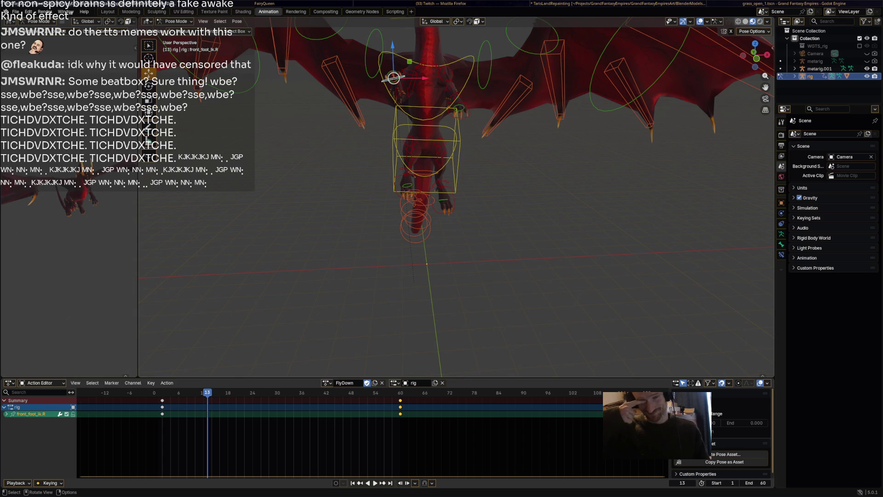
Step: Rotate Wing.L upward to a new angle
{"action": "middle_click_drag", "start_coordinate": [460, 230], "coordinate": [460, 180]}
{"action": "left_click", "coordinate": [470, 132]}
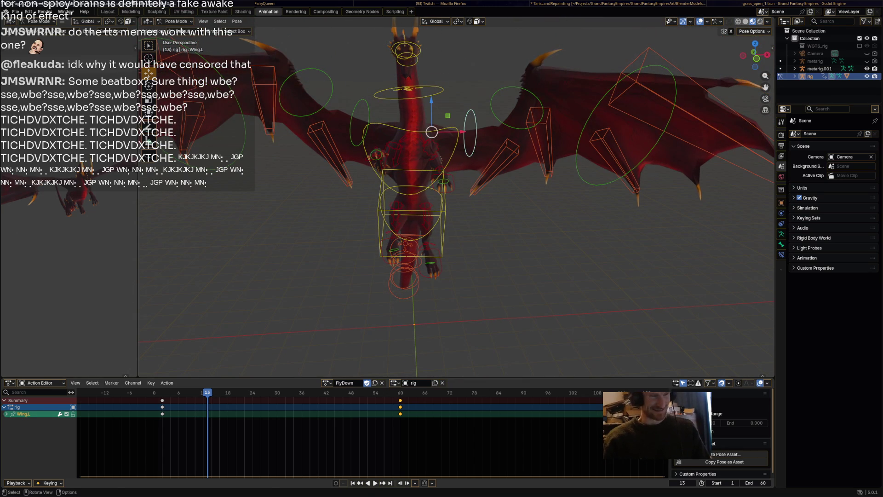
{"action": "key", "text": "r"}
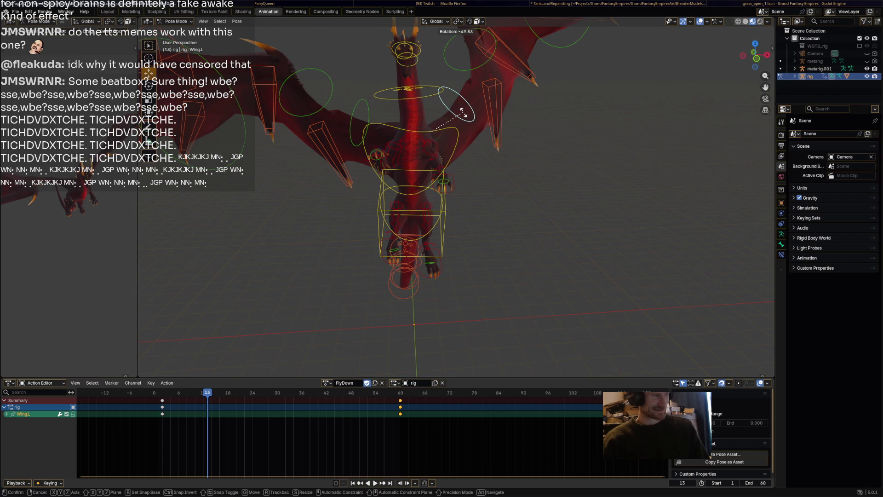
{"action": "left_click", "coordinate": [463, 112]}
Step: Rotate Wing.R to a new angle, then reframe the view and select the torso
{"action": "left_click", "coordinate": [329, 104]}
{"action": "key", "text": "r"}
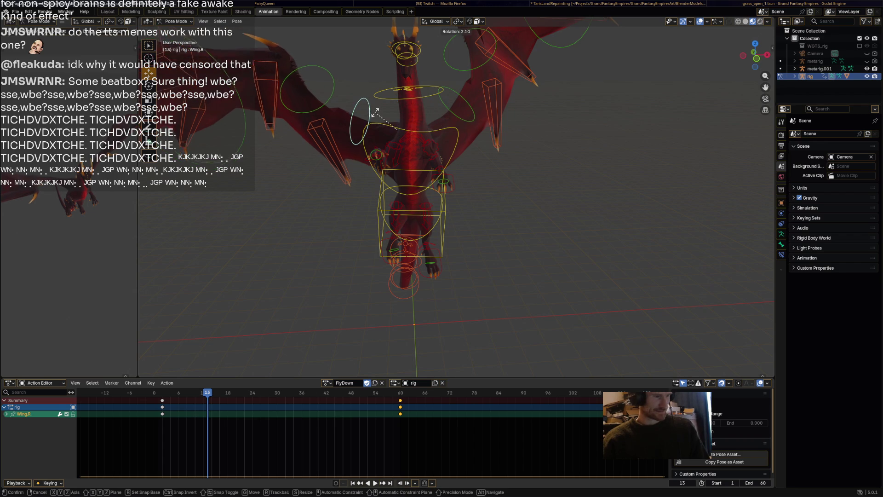
{"action": "left_click", "coordinate": [394, 115]}
{"action": "mouse_move", "coordinate": [393, 115]}
{"action": "middle_mouse_down"}
{"action": "mouse_move", "coordinate": [421, 157]}
{"action": "mouse_move", "coordinate": [416, 165]}
{"action": "middle_mouse_up"}
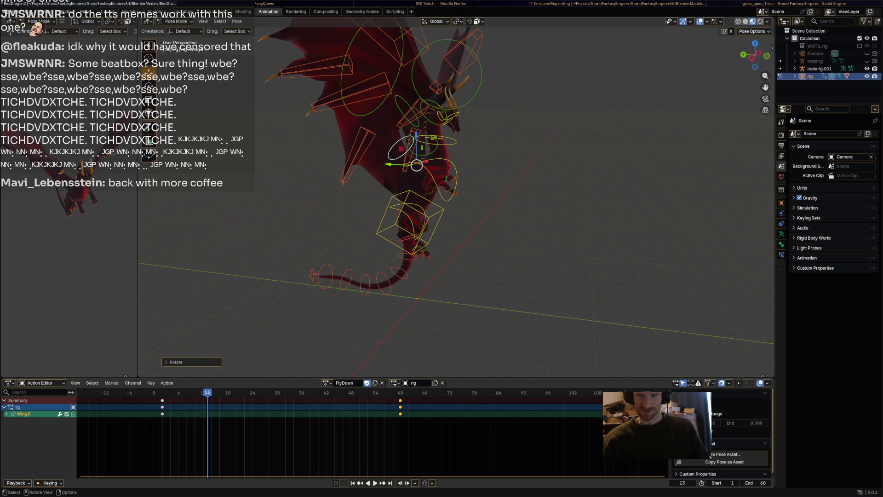
{"action": "middle_click_drag", "start_coordinate": [417, 166], "coordinate": [413, 107], "text": "shift"}
{"action": "left_click", "coordinate": [407, 166]}
{"action": "middle_click_drag", "start_coordinate": [407, 165], "coordinate": [304, 228]}
Step: Box-select every rig bone and move the whole rig down along Z, then slightly up and right
{"action": "key", "text": "b"}
{"action": "left_click_drag", "start_coordinate": [298, 236], "coordinate": [536, 18]}
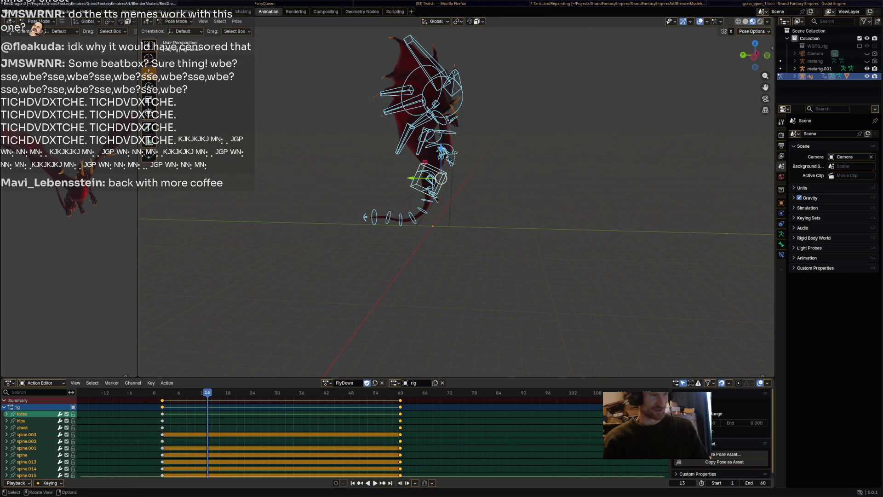
{"action": "key", "text": "g"}
{"action": "key", "text": "z"}
{"action": "key", "text": "Return"}
{"action": "scroll", "coordinate": [414, 184], "scroll_direction": "up", "scroll_amount": 2}
{"action": "middle_click_drag", "start_coordinate": [440, 180], "coordinate": [440, 169], "text": "shift"}
{"action": "key", "text": "g"}
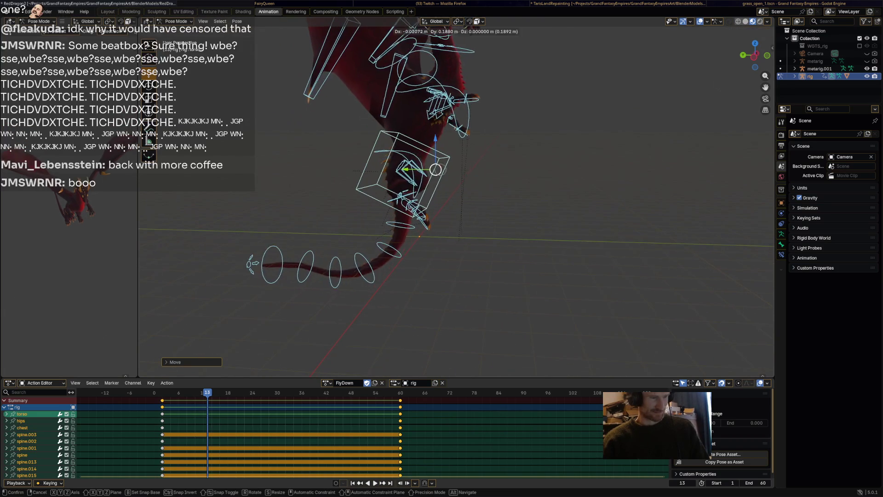
{"action": "left_click", "coordinate": [444, 165]}
Step: Move foot_ik.R and foot_ik.L down into new positions
{"action": "left_click", "coordinate": [402, 199]}
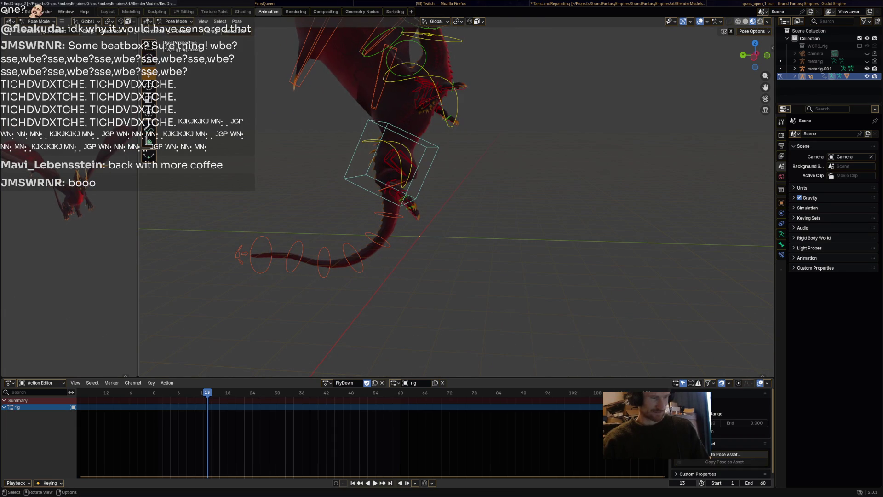
{"action": "key", "text": "g"}
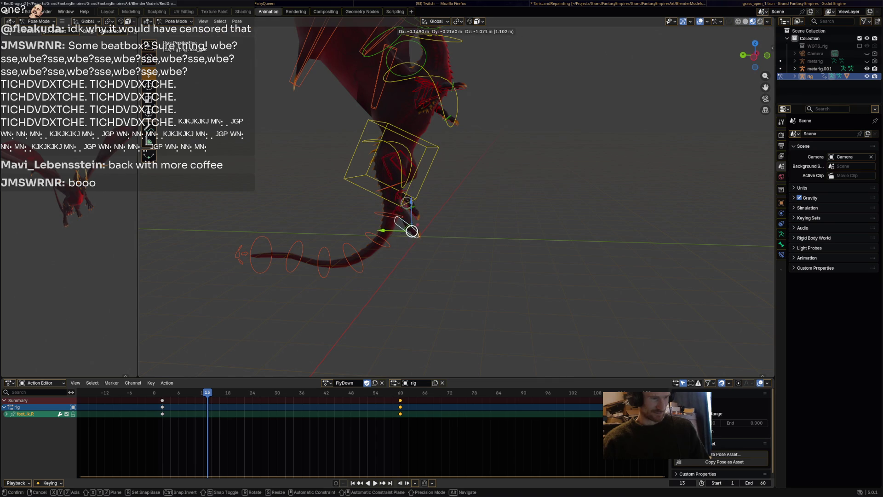
{"action": "left_click", "coordinate": [413, 231]}
{"action": "left_click", "coordinate": [410, 211]}
{"action": "key", "text": "g"}
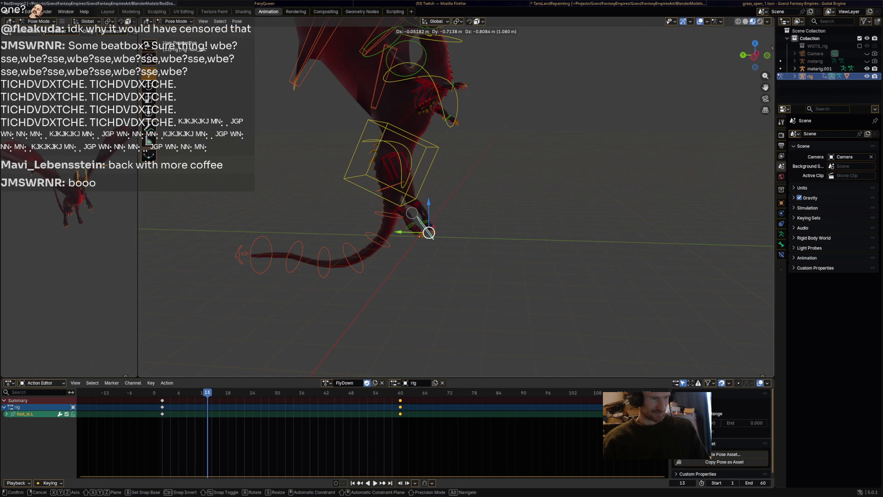
{"action": "left_click", "coordinate": [416, 229]}
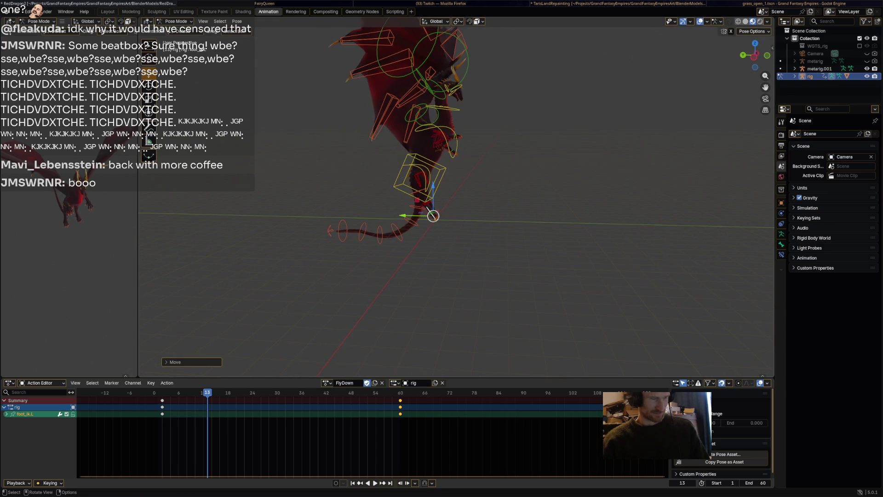
Step: Key every bone at frame 13 and preview the dive playback
{"action": "key", "text": "a"}
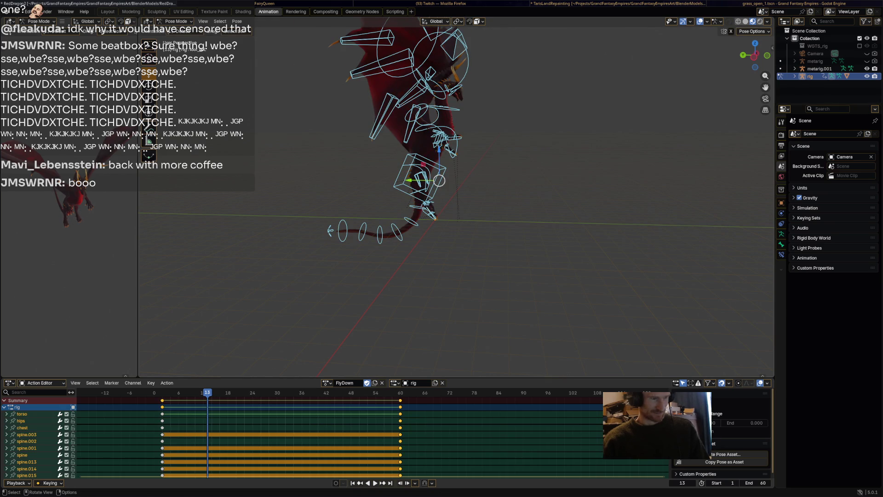
{"action": "key", "text": "i"}
{"action": "key", "text": "space"}
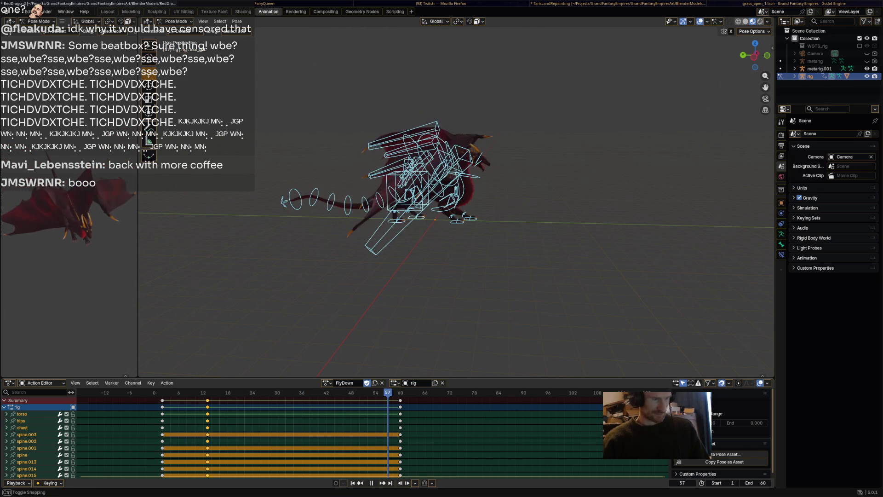
{"action": "key", "text": "space"}
{"action": "key", "text": "alt+a"}
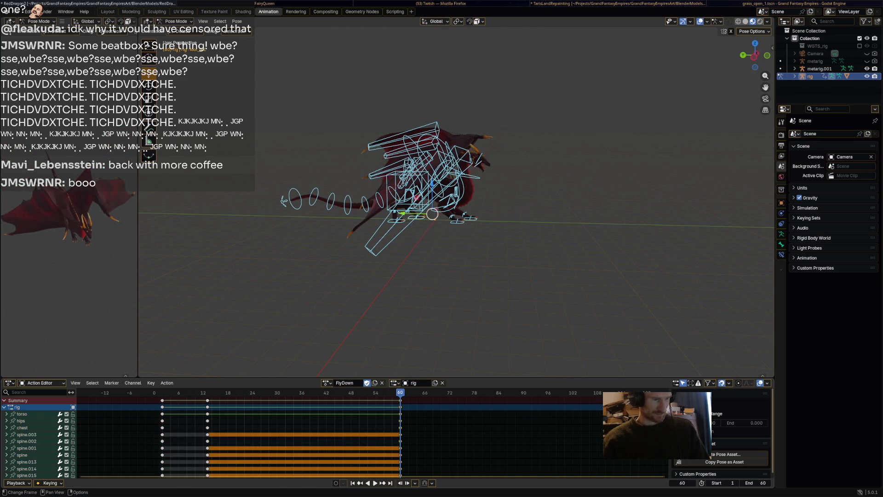
Step: Paste the foot_ik.L and foot_ik.R keys at frame 60 and again at frame 13
{"action": "left_click", "coordinate": [417, 215]}
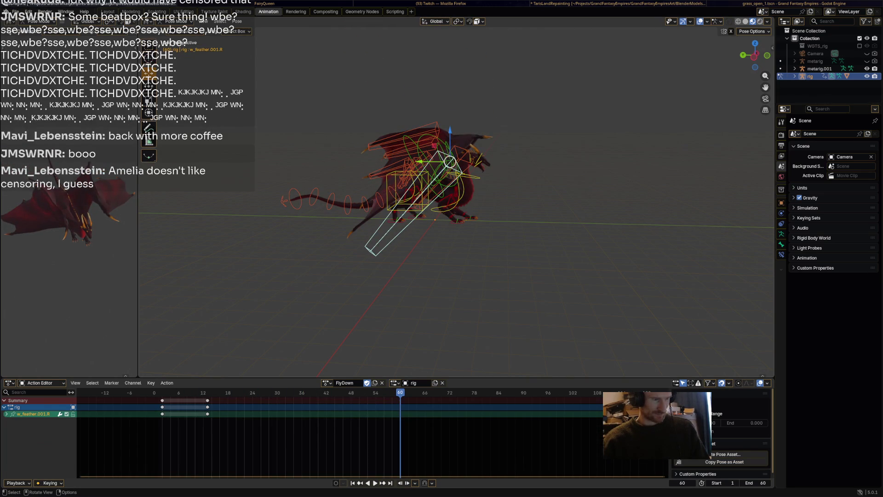
{"action": "left_click", "coordinate": [400, 220], "text": "shift"}
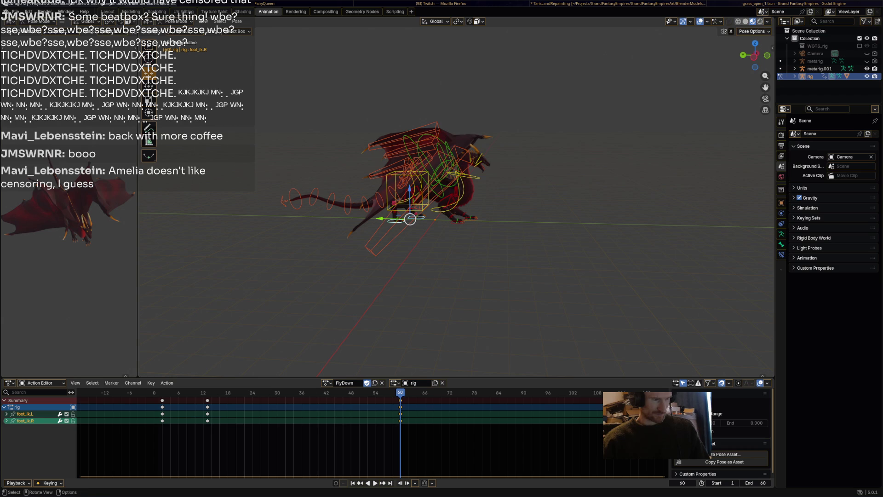
{"action": "right_click", "coordinate": [369, 404]}
{"action": "left_click", "coordinate": [369, 404]}
{"action": "mouse_move", "coordinate": [400, 393]}
{"action": "left_mouse_down"}
{"action": "mouse_move", "coordinate": [191, 392]}
{"action": "mouse_move", "coordinate": [207, 392]}
{"action": "left_mouse_up"}
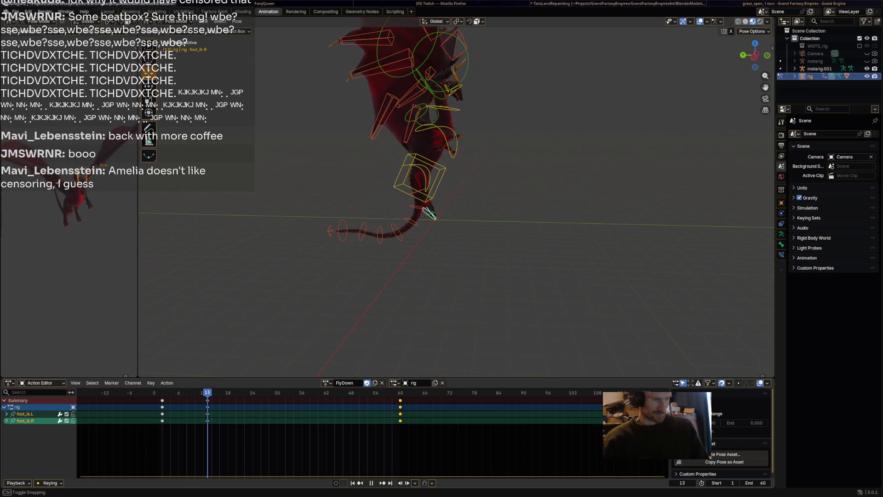
{"action": "key", "text": "ctrl+v"}
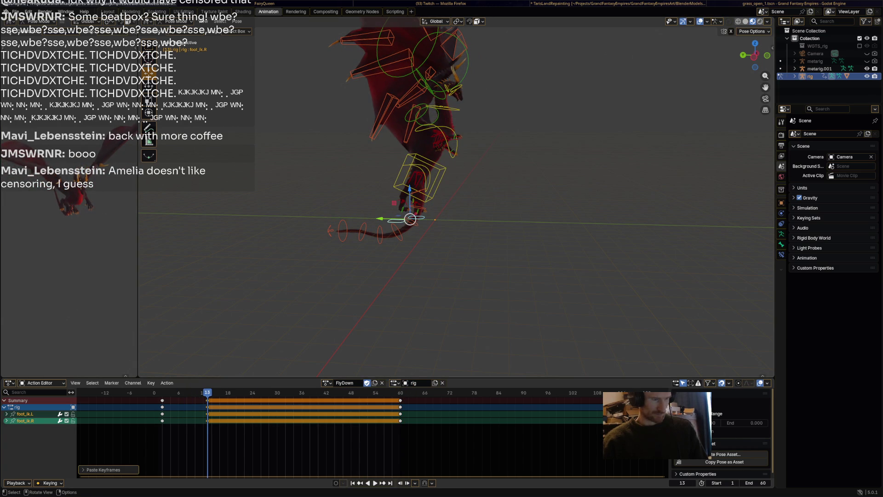
{"action": "left_click", "coordinate": [420, 178]}
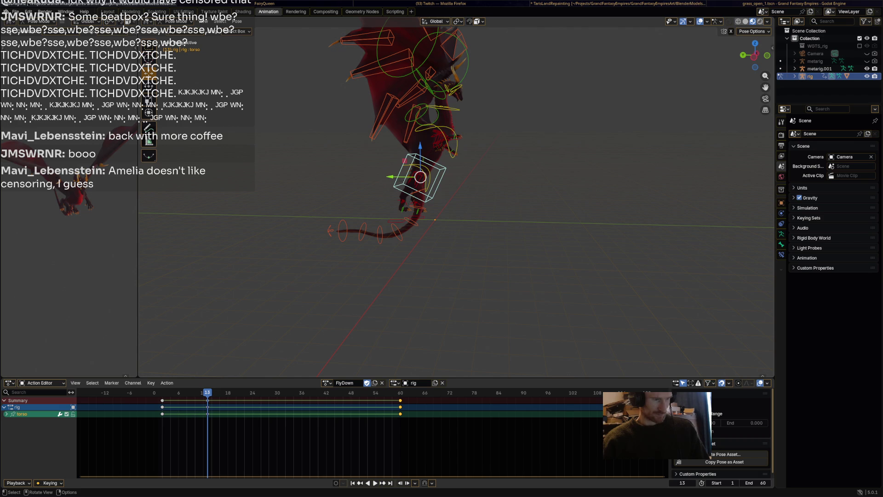
Step: Drop the torso control lower in two grab moves at frame 13 so the body dives
{"action": "key", "text": "g"}
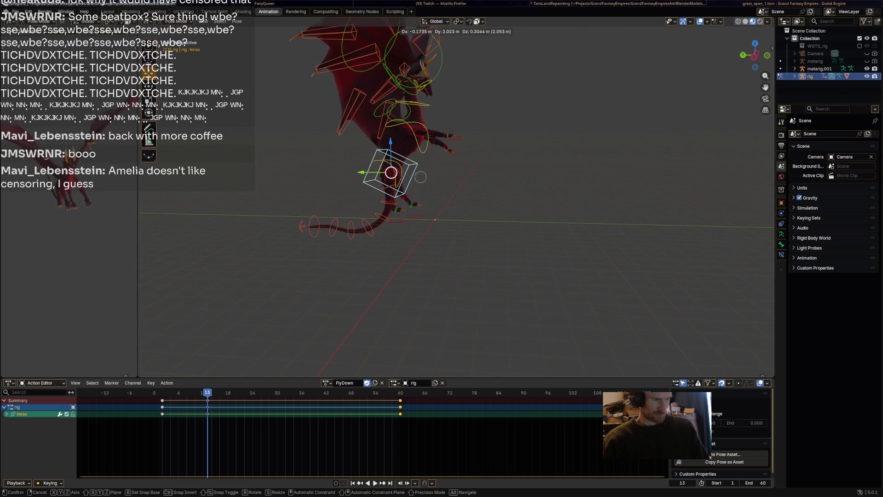
{"action": "left_click", "coordinate": [420, 177]}
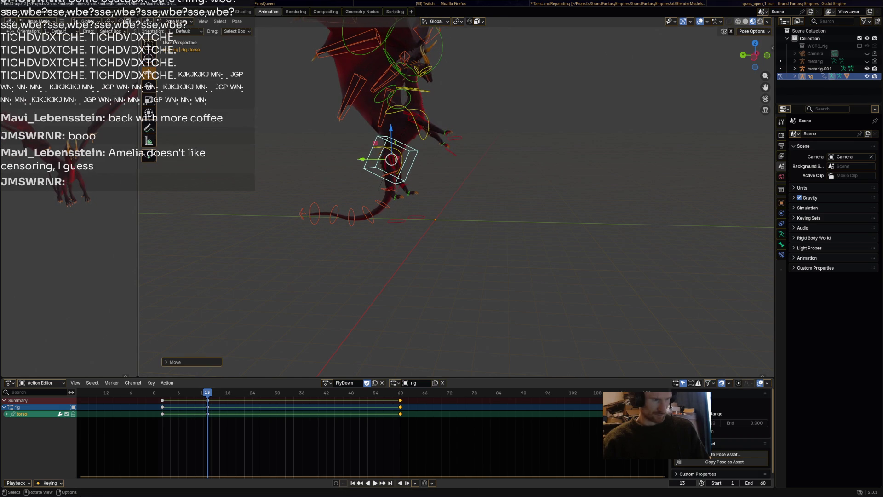
{"action": "middle_click_drag", "start_coordinate": [455, 276], "coordinate": [492, 267]}
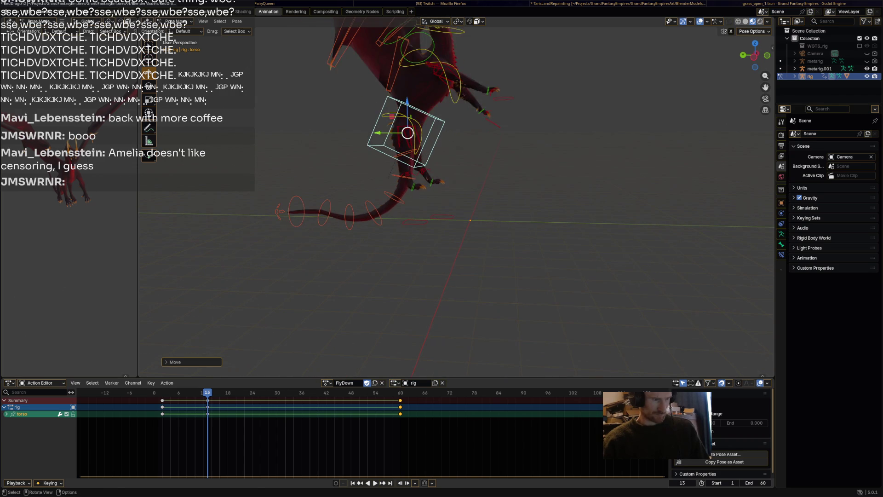
{"action": "key", "text": "g"}
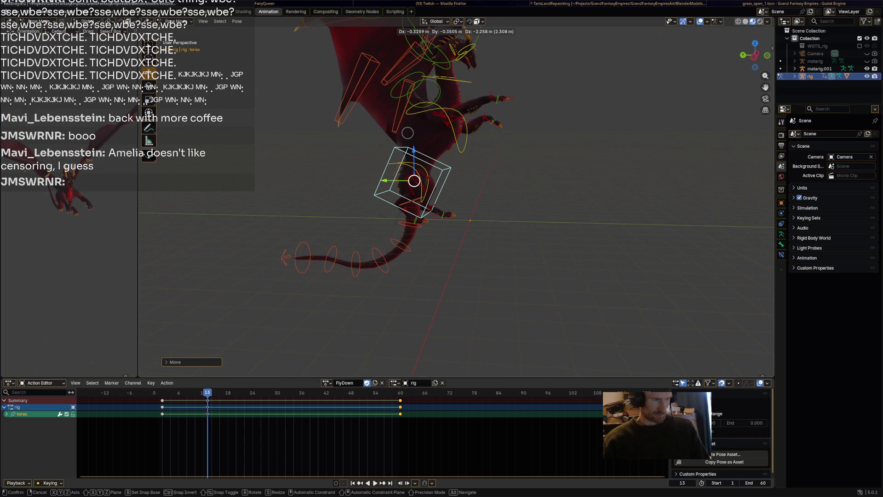
{"action": "left_click", "coordinate": [407, 133]}
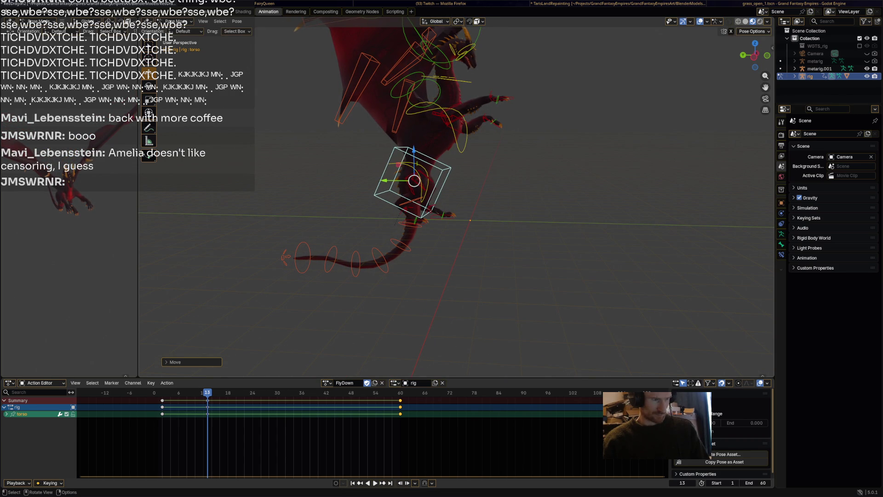